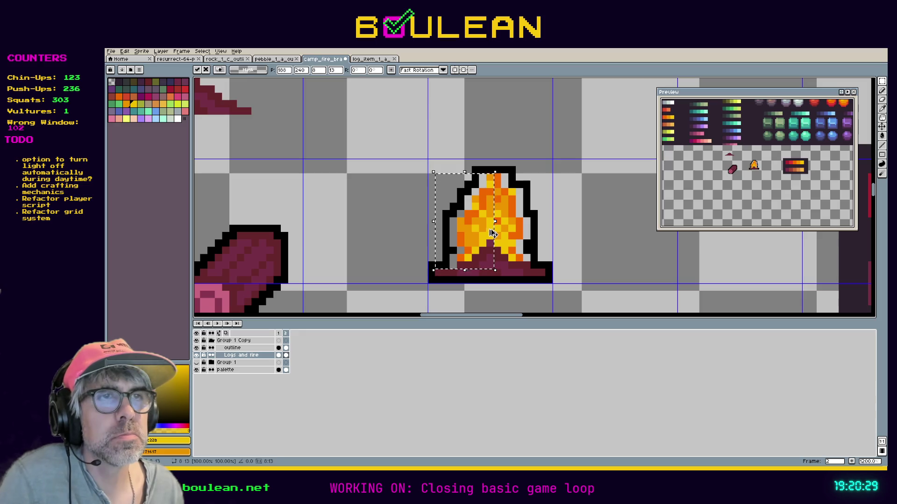
# Select the flame area on Logs and fire and nudge it one pixel up and right.
pyautogui.click(427, 161)
pyautogui.moveTo(427, 157)
pyautogui.mouseDown()
pyautogui.moveTo(466, 242)
pyautogui.moveTo(488, 248)
pyautogui.mouseUp()
pyautogui.press('Up')
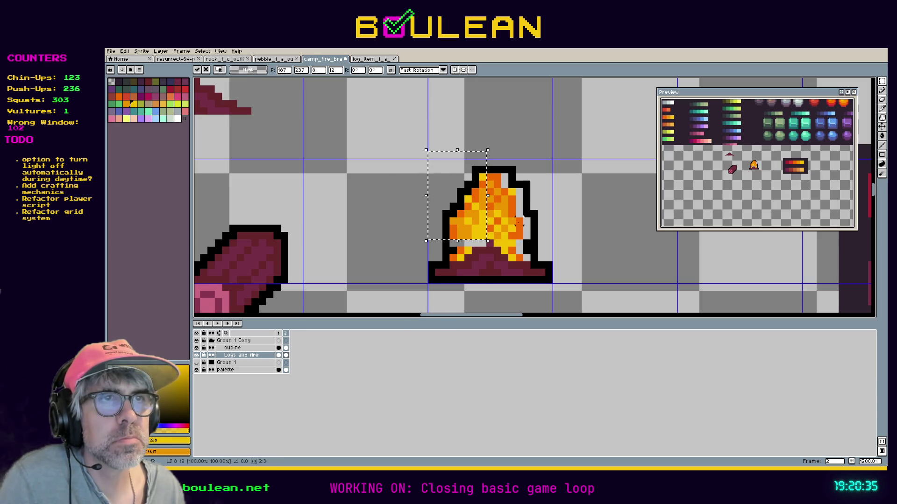
pyautogui.press('Right')
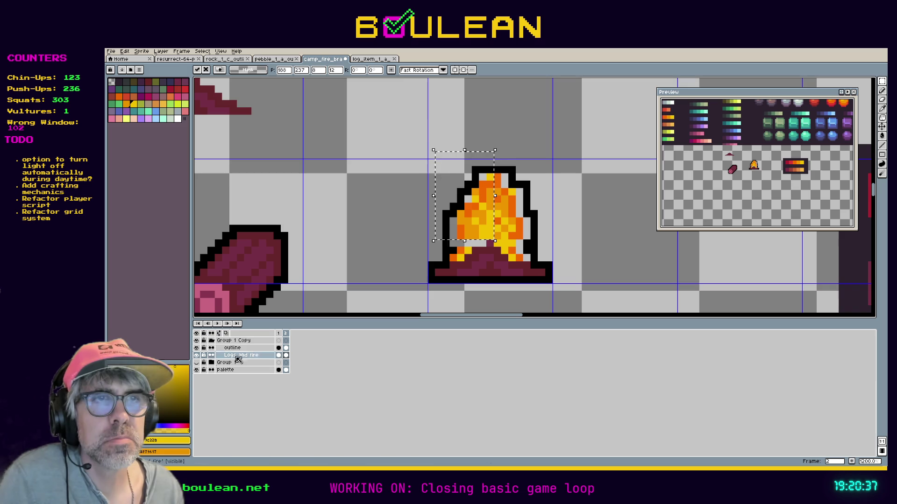
pyautogui.click(533, 236)
# Raise the flame's right part one pixel, then make Group 1 visible and select it.
pyautogui.moveTo(541, 245)
pyautogui.mouseDown()
pyautogui.moveTo(514, 223)
pyautogui.moveTo(494, 194)
pyautogui.moveTo(495, 175)
pyautogui.moveTo(509, 216)
pyautogui.mouseUp()
pyautogui.click(508, 204)
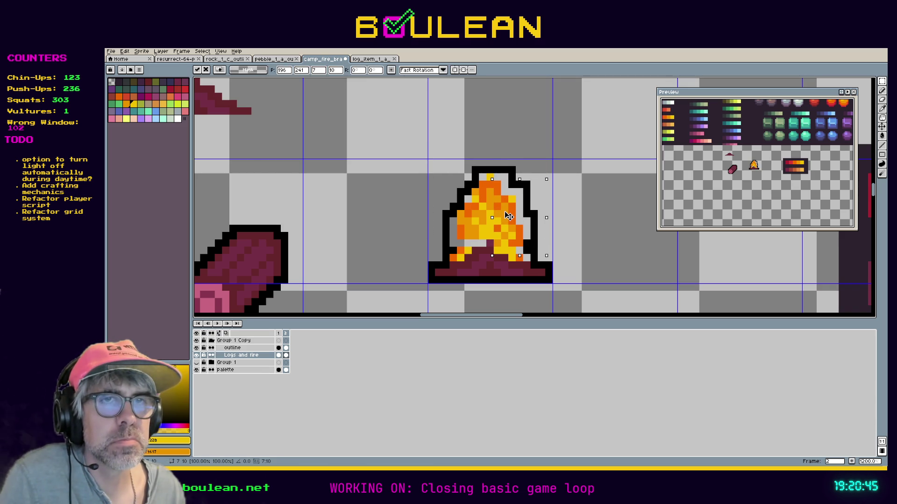
pyautogui.moveTo(509, 216); pyautogui.dragTo(503, 211)
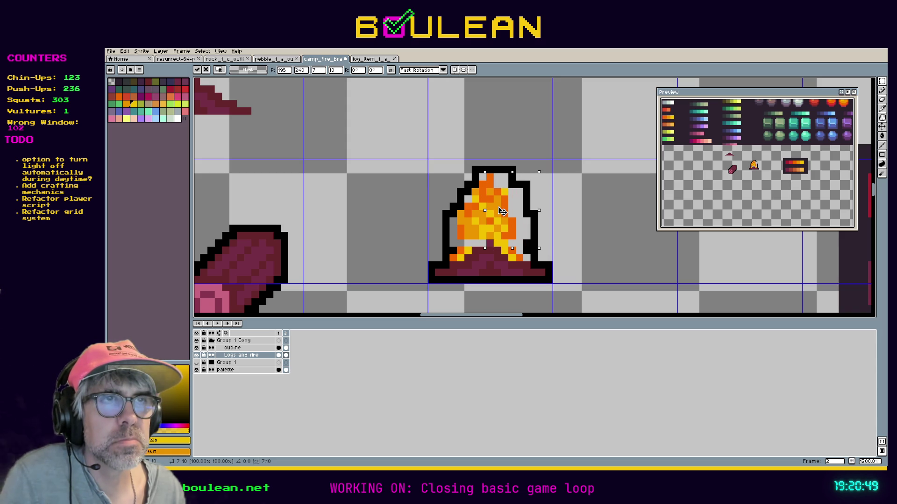
pyautogui.click(197, 363)
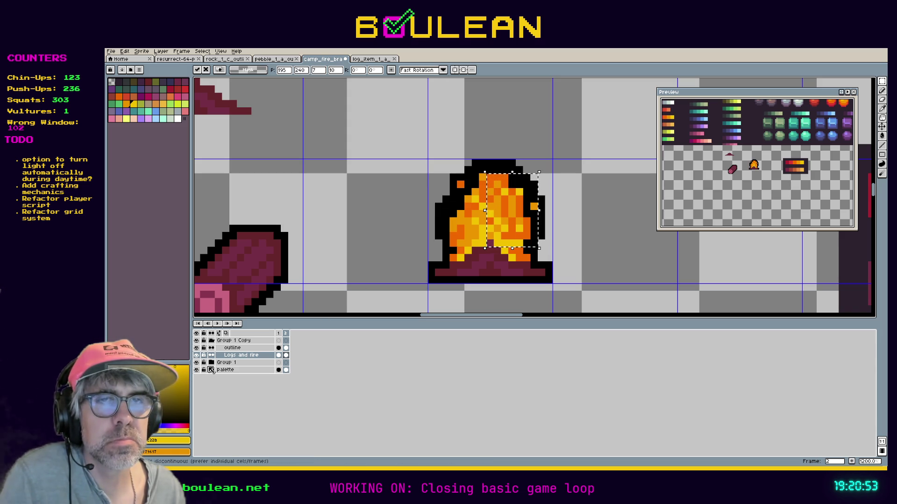
pyautogui.click(212, 364)
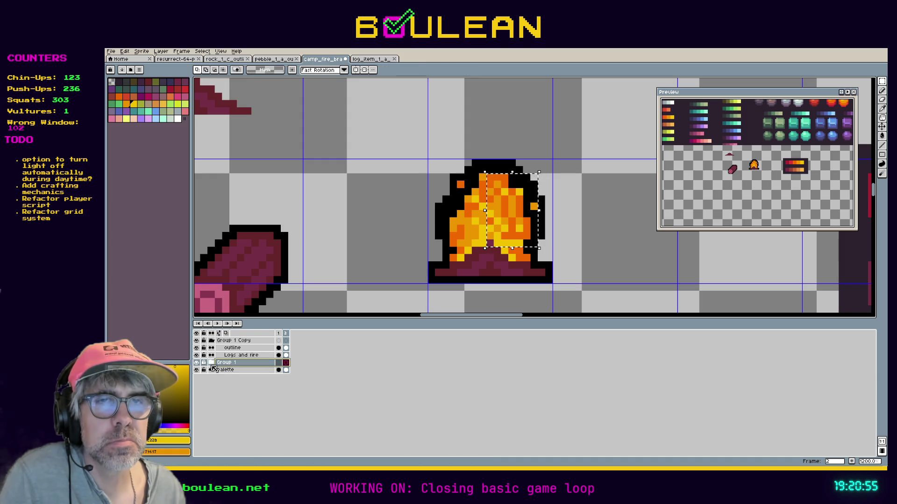
# Duplicate Group 1's fire layer, move the copy above Group 1, and name it 'fire 2'.
pyautogui.click(212, 363)
pyautogui.rightClick(224, 378)
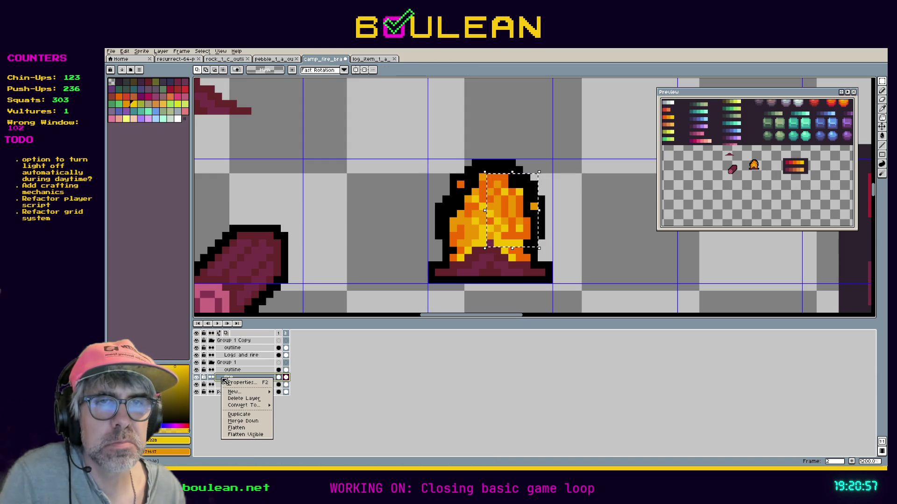
pyautogui.moveTo(236, 392)
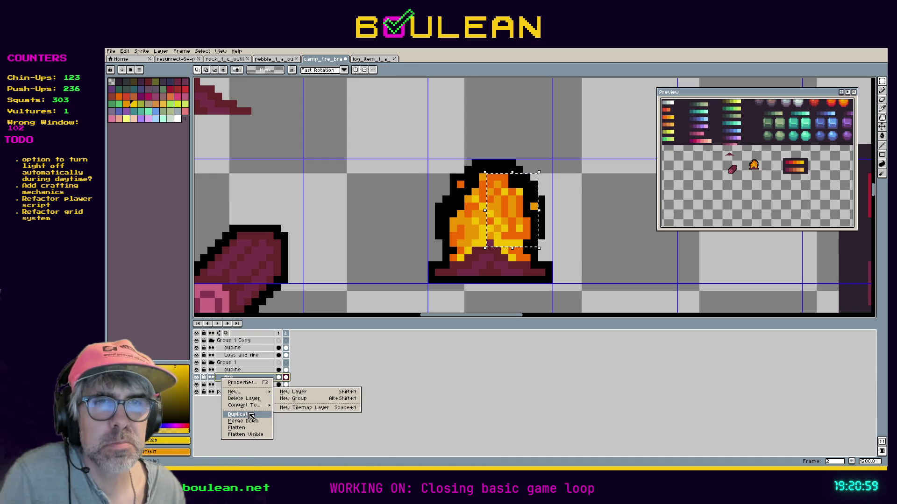
pyautogui.click(251, 415)
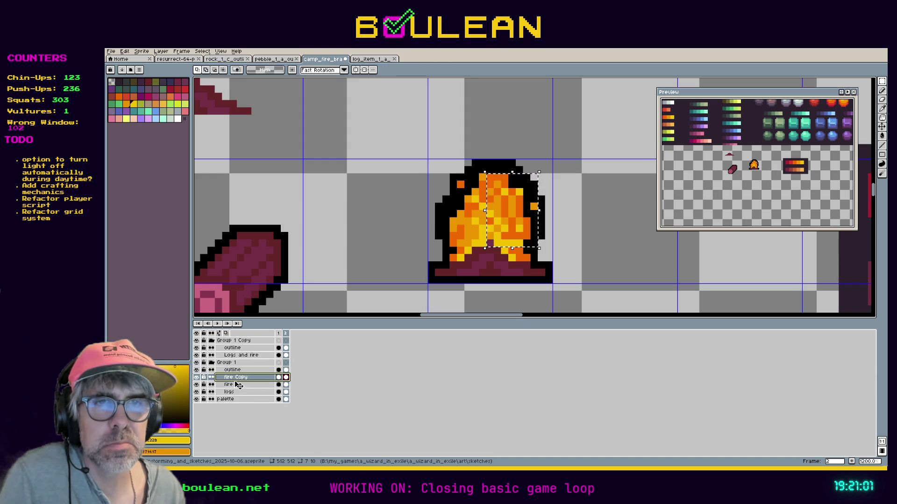
pyautogui.moveTo(235, 381); pyautogui.dragTo(246, 370)
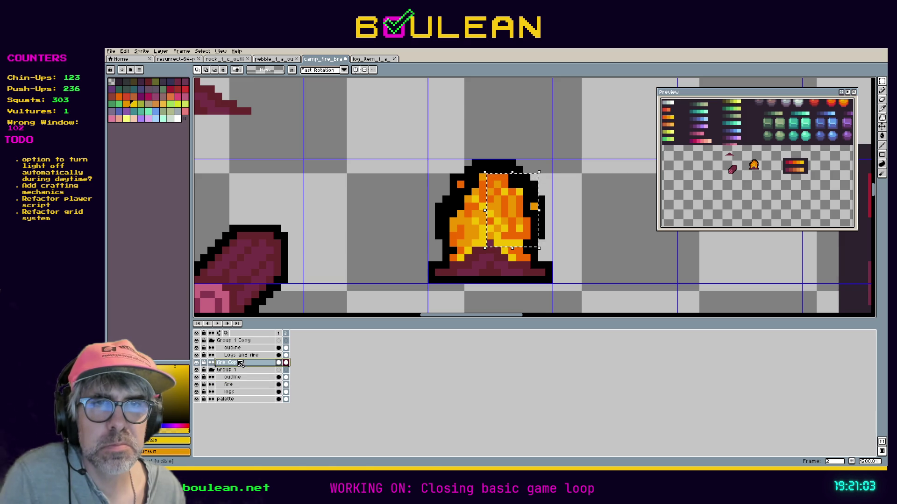
pyautogui.doubleClick(243, 364)
pyautogui.write('fire 2')
pyautogui.press('Return')
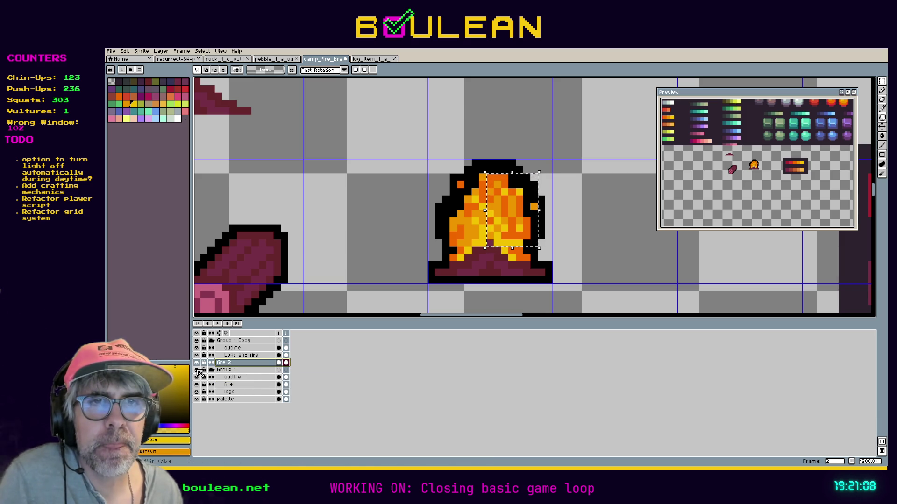
# Rename Group 1 to 'original' and hide it.
pyautogui.doubleClick(227, 371)
pyautogui.write('original')
pyautogui.press('Return')
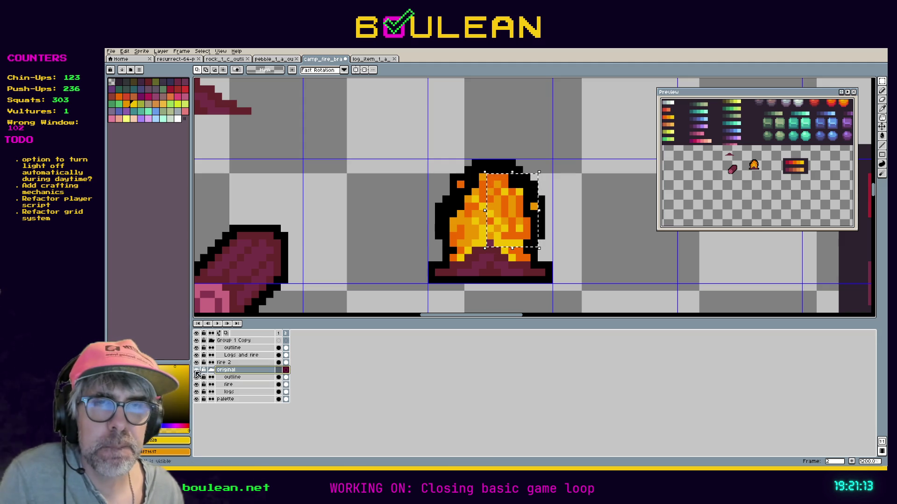
pyautogui.click(197, 370)
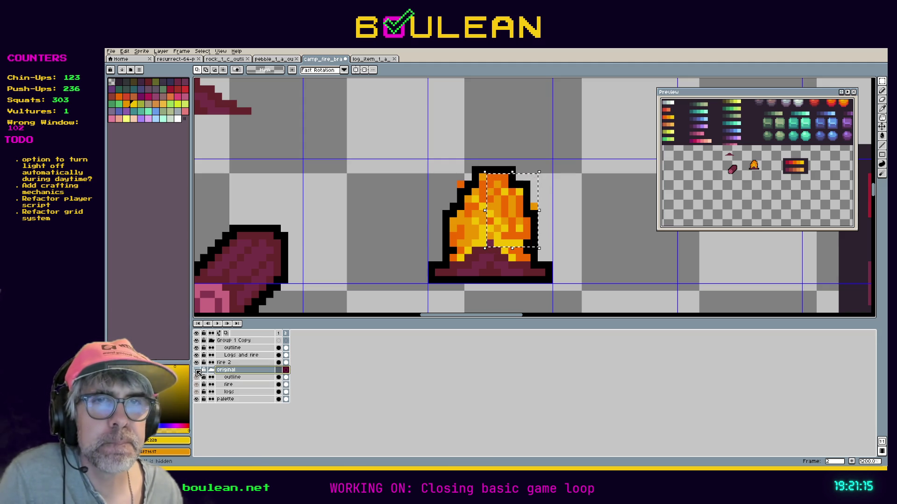
# Select the fire 2 layer with the pencil and play the animation.
pyautogui.click(223, 362)
pyautogui.press('b')
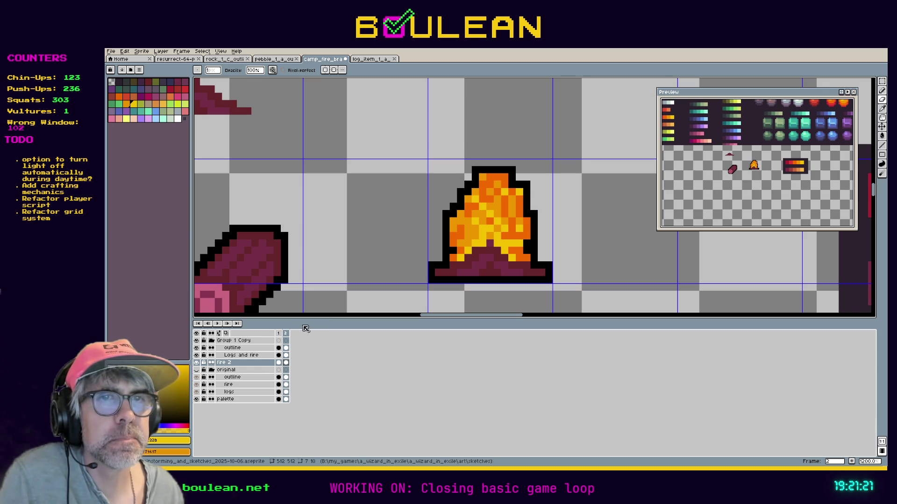
pyautogui.click(217, 325)
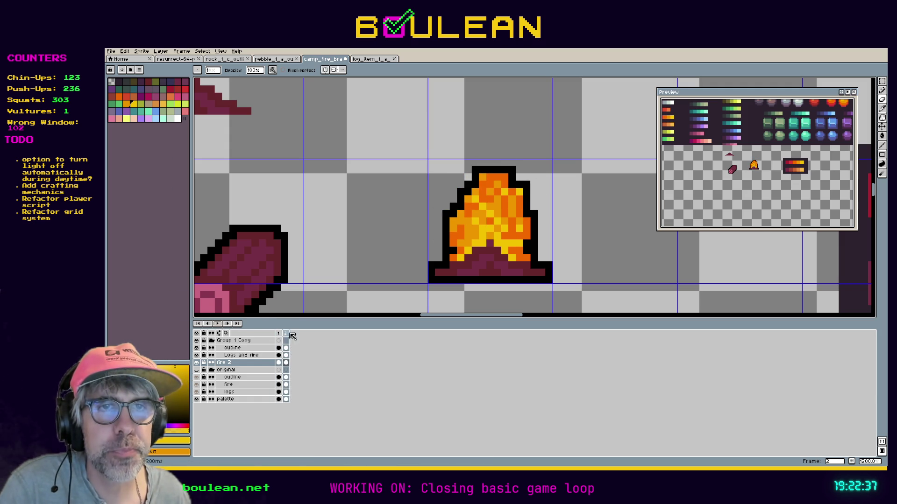
pyautogui.rightClick(280, 335)
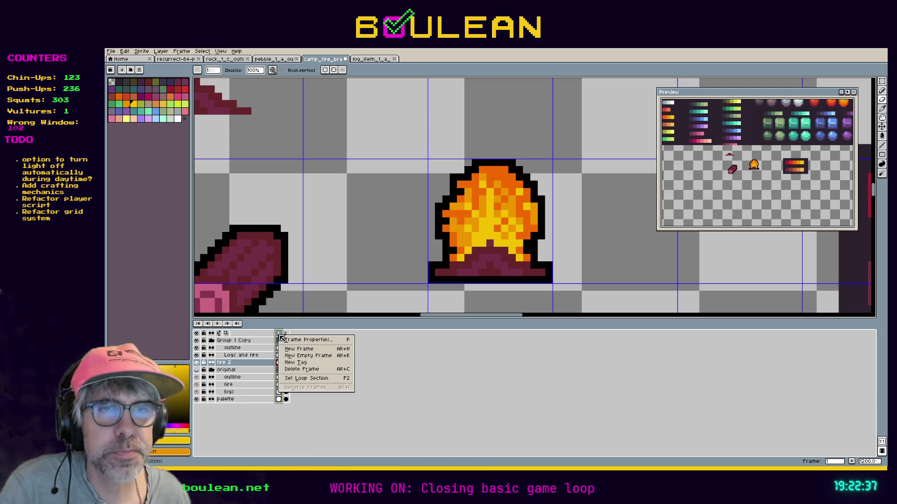
# Add a third frame and select its flame on the Logs and fire layer.
pyautogui.click(322, 349)
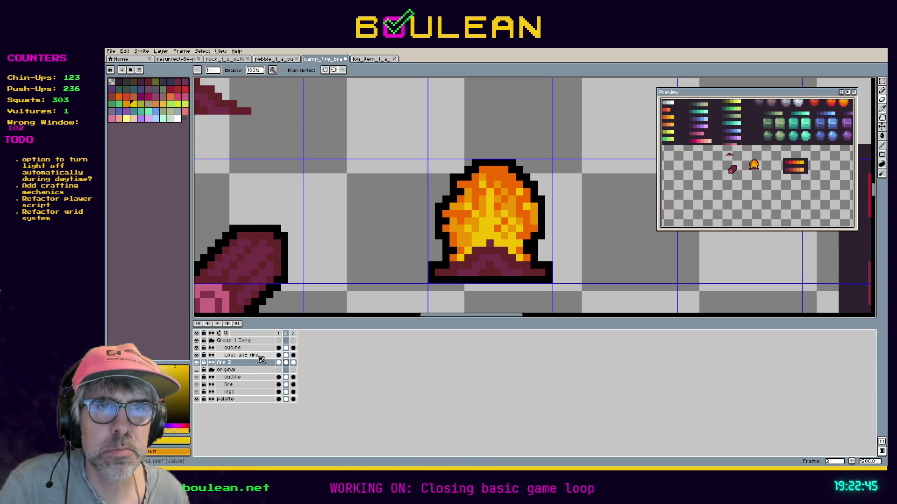
pyautogui.click(261, 356)
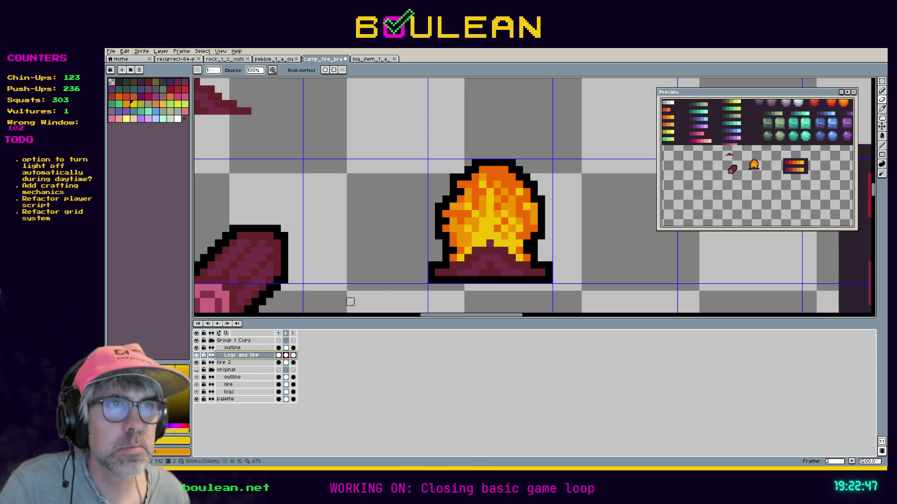
pyautogui.press('m')
pyautogui.moveTo(426, 151)
pyautogui.mouseDown()
pyautogui.moveTo(473, 210)
pyautogui.moveTo(495, 270)
pyautogui.mouseUp()
pyautogui.moveTo(477, 239); pyautogui.dragTo(487, 228)
pyautogui.press('Escape')
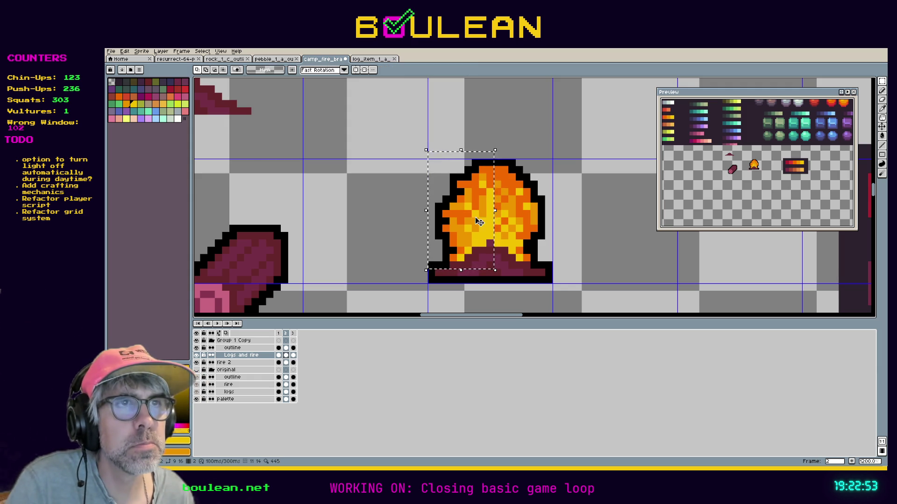
# Shift the flame's left and right parts into a new flicker pose and play the animation.
pyautogui.moveTo(411, 150)
pyautogui.mouseDown()
pyautogui.moveTo(481, 220)
pyautogui.moveTo(486, 246)
pyautogui.moveTo(485, 227)
pyautogui.mouseUp()
pyautogui.click(484, 246)
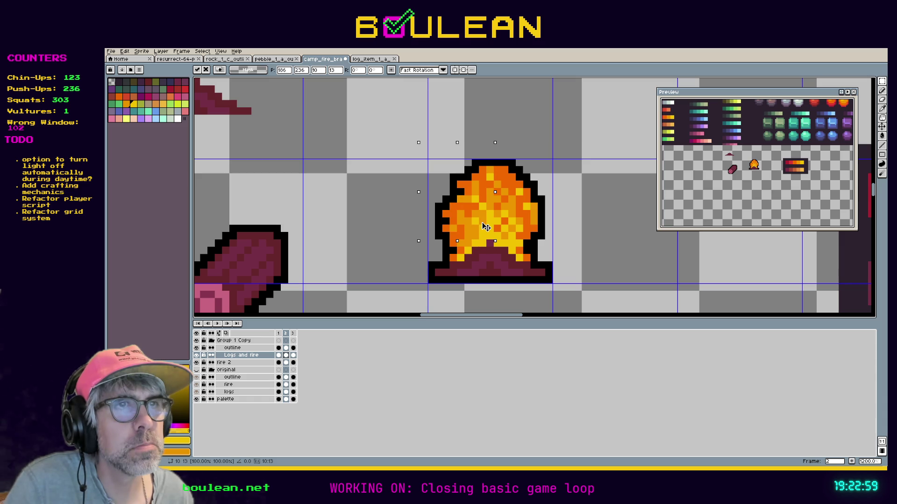
pyautogui.hotkey('ctrl', 'd')
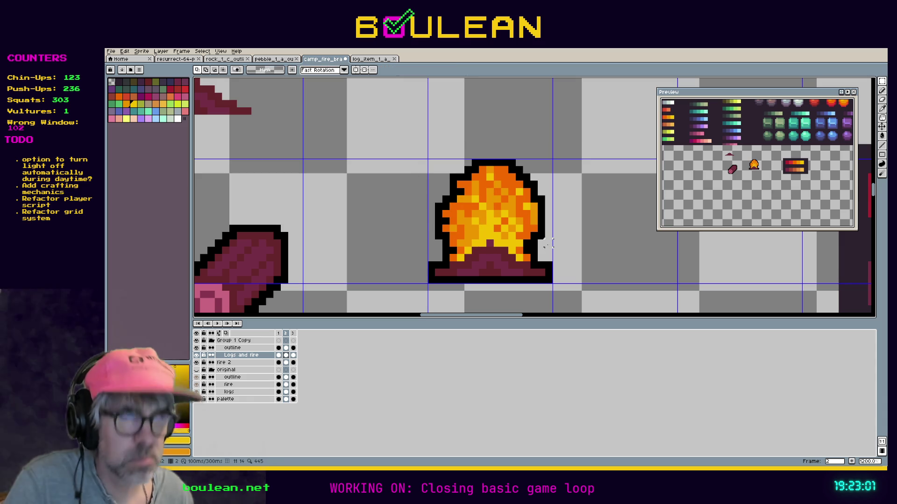
pyautogui.moveTo(553, 248)
pyautogui.mouseDown()
pyautogui.moveTo(499, 187)
pyautogui.moveTo(492, 164)
pyautogui.mouseUp()
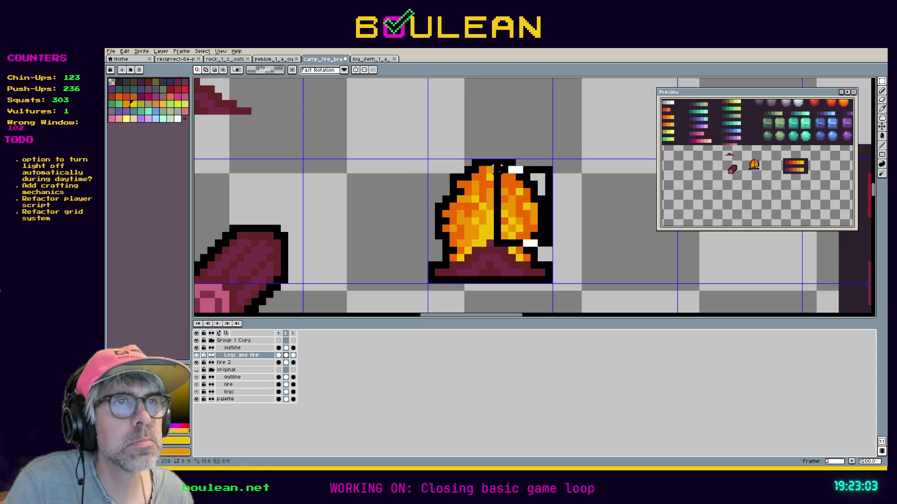
pyautogui.moveTo(508, 195); pyautogui.dragTo(507, 196)
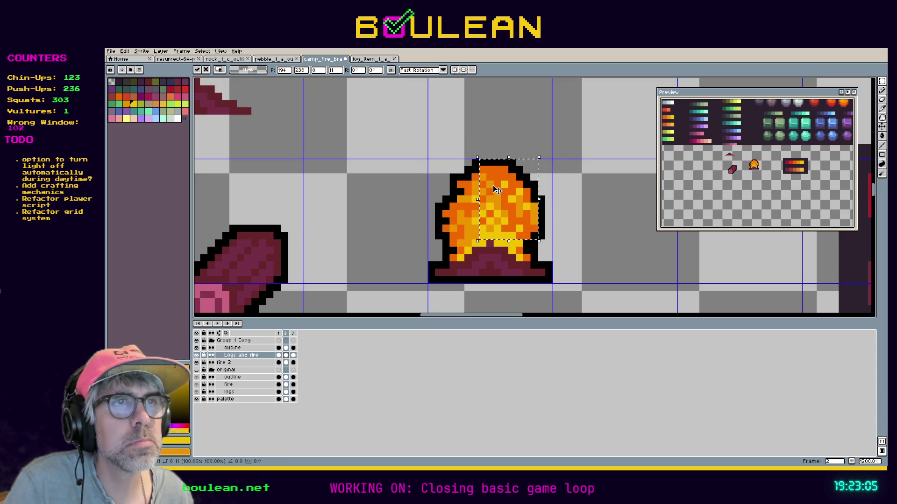
pyautogui.hotkey('ctrl', 'd')
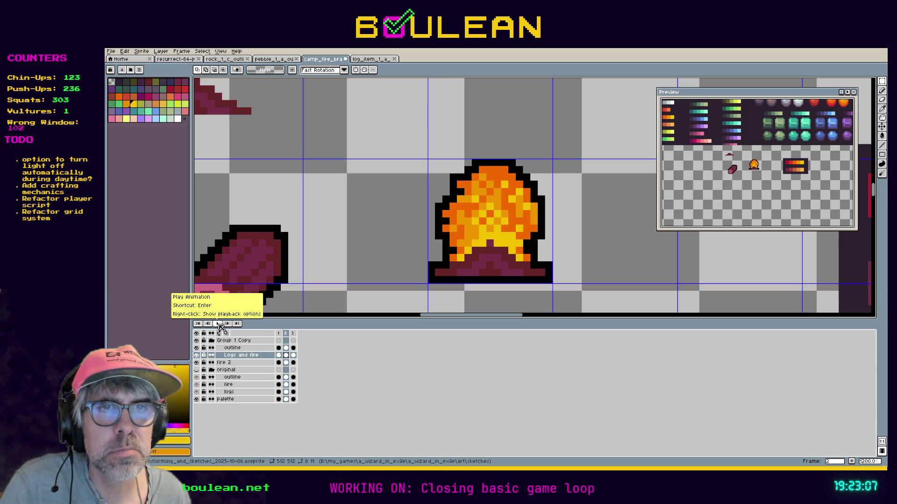
pyautogui.click(220, 324)
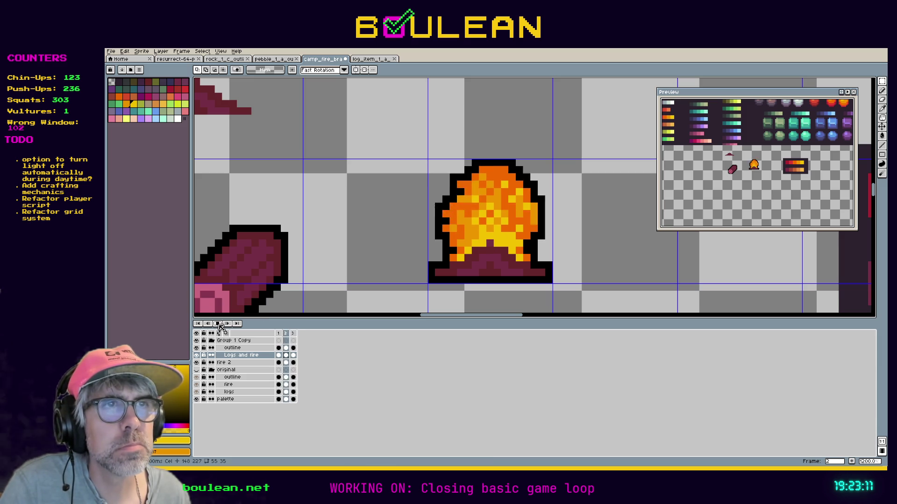
# Set frames 1–2 as the loop section and play it, stopping on frame 1.
pyautogui.click(294, 333)
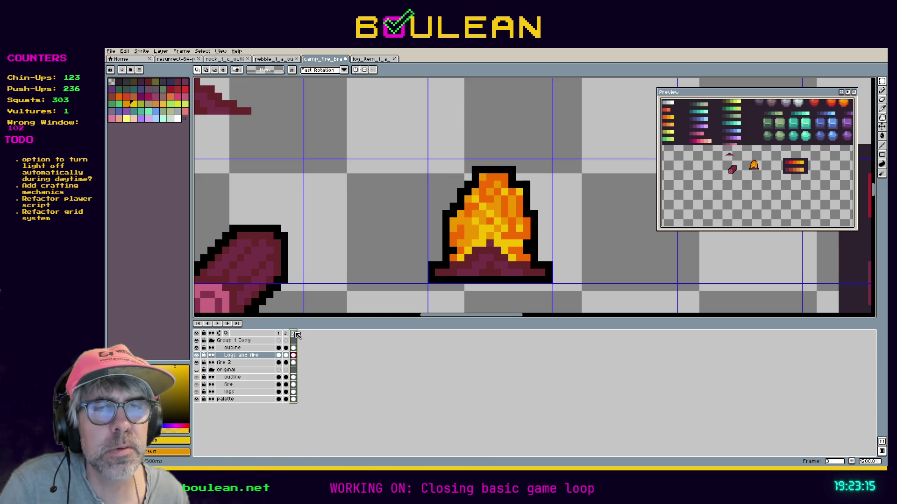
pyautogui.moveTo(282, 335); pyautogui.dragTo(286, 337)
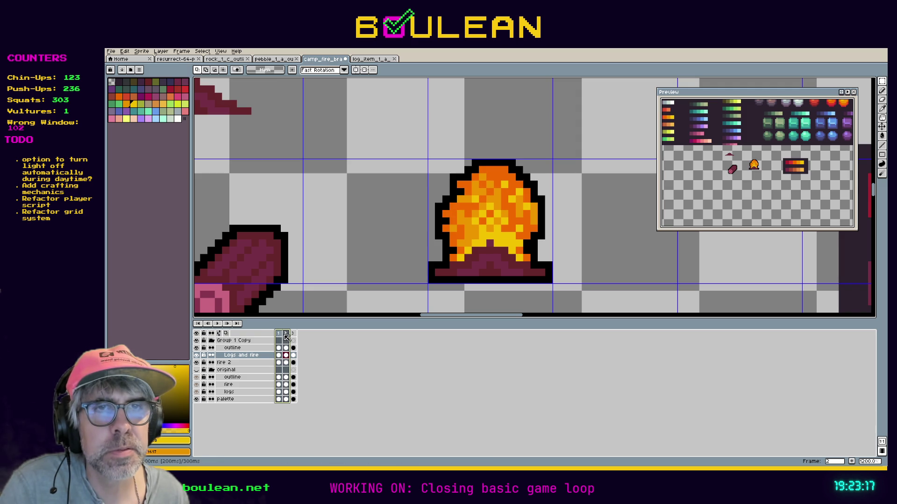
pyautogui.rightClick(287, 338)
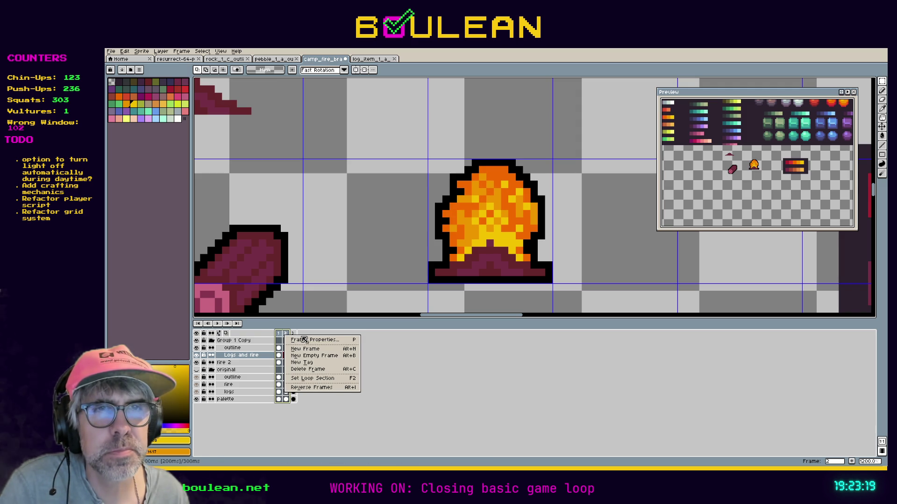
pyautogui.click(313, 379)
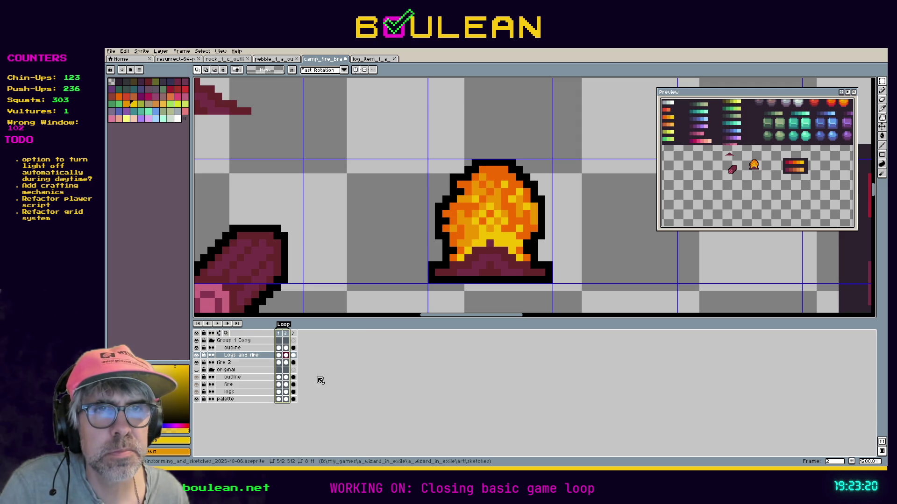
pyautogui.click(219, 325)
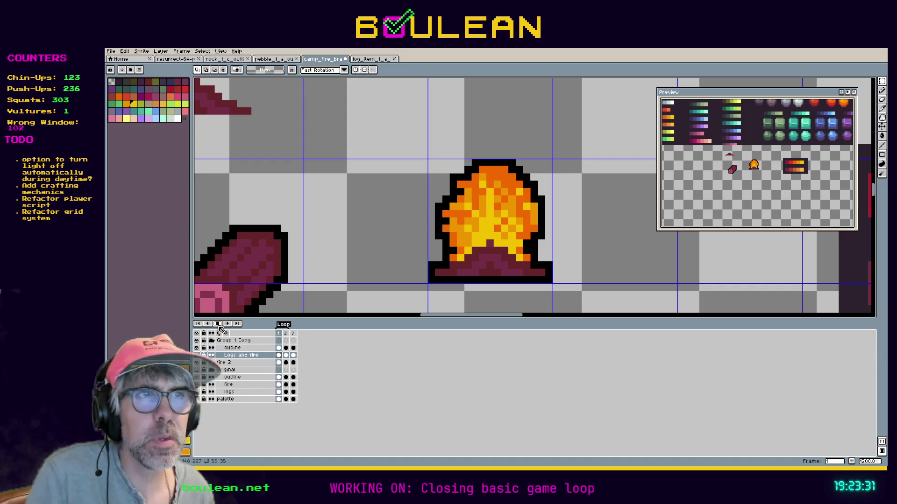
pyautogui.click(219, 325)
pyautogui.click(279, 333)
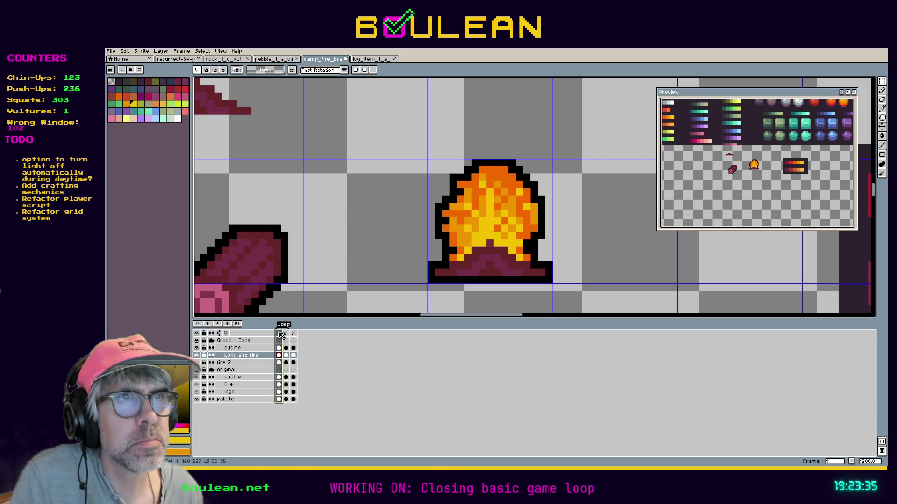
# Touch up the frame 2 flame with pencil pixels and sampled flame colours.
pyautogui.click(286, 334)
pyautogui.press('i')
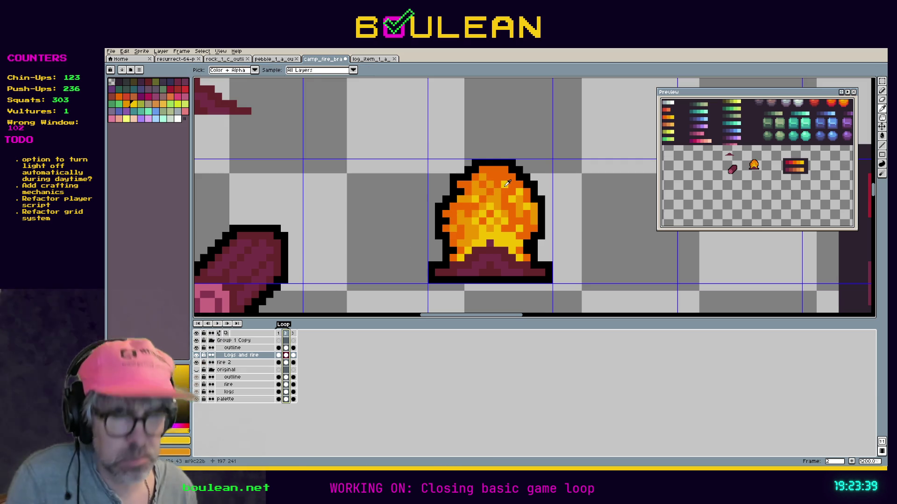
pyautogui.press('b')
pyautogui.click(499, 203)
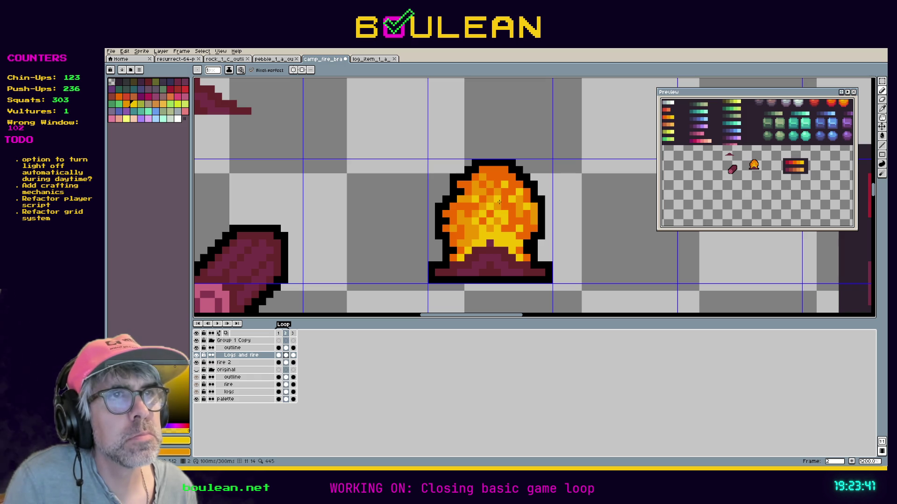
pyautogui.press('i')
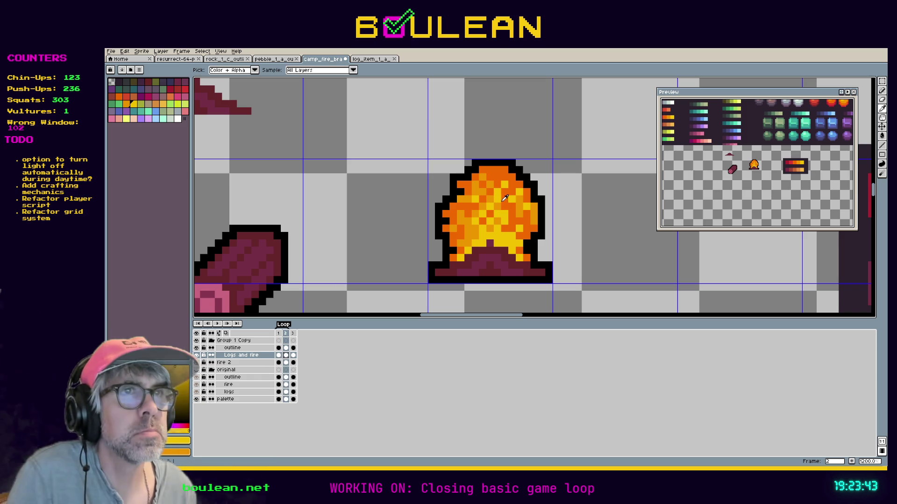
pyautogui.press('b')
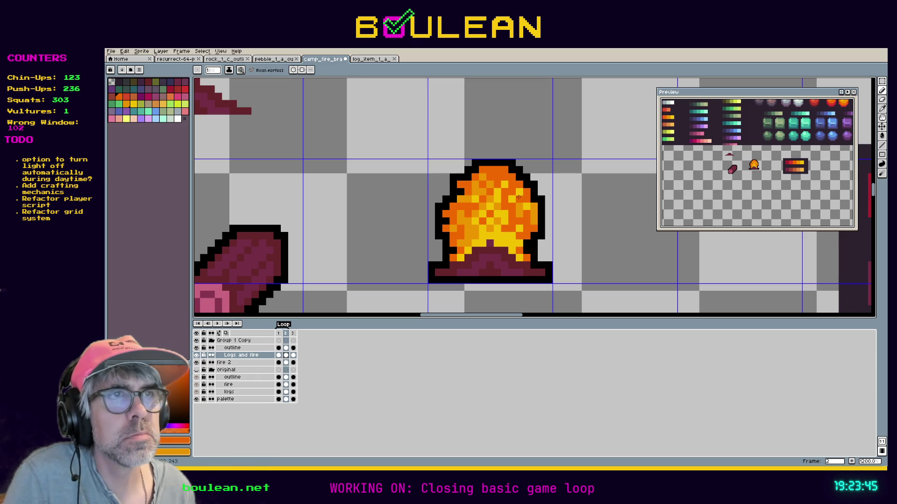
pyautogui.press('i')
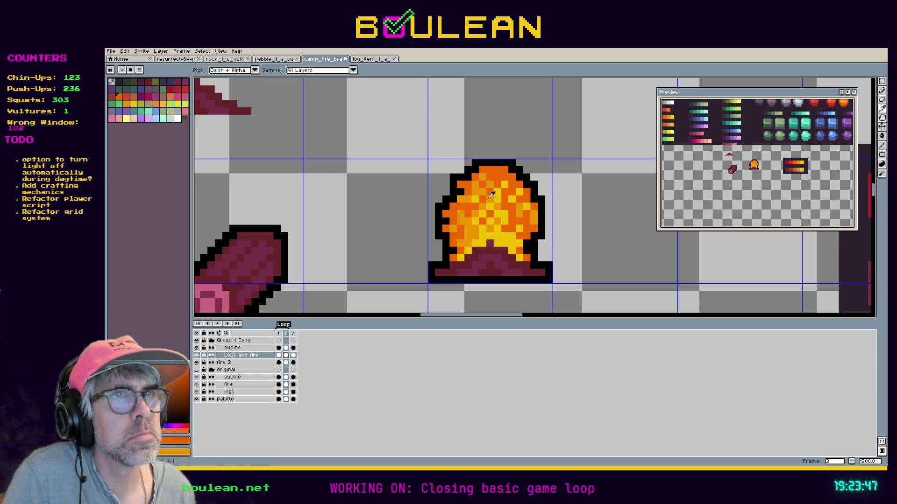
pyautogui.press('b')
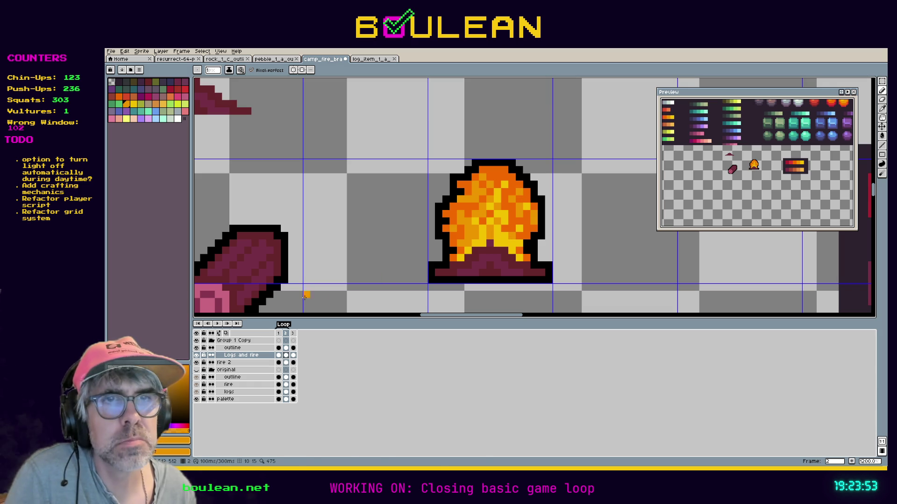
# Replay the two-frame loop to preview the flicker, resampling a flame colour between plays.
pyautogui.click(218, 324)
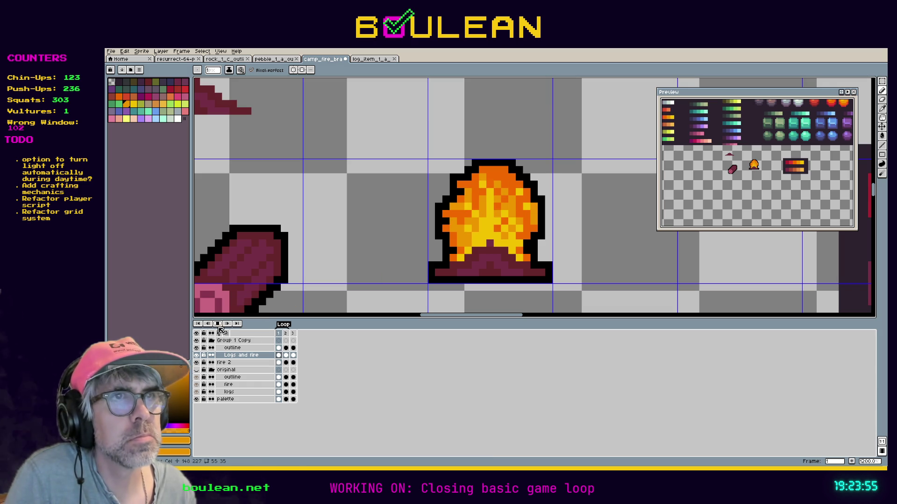
pyautogui.click(219, 328)
pyautogui.press('i')
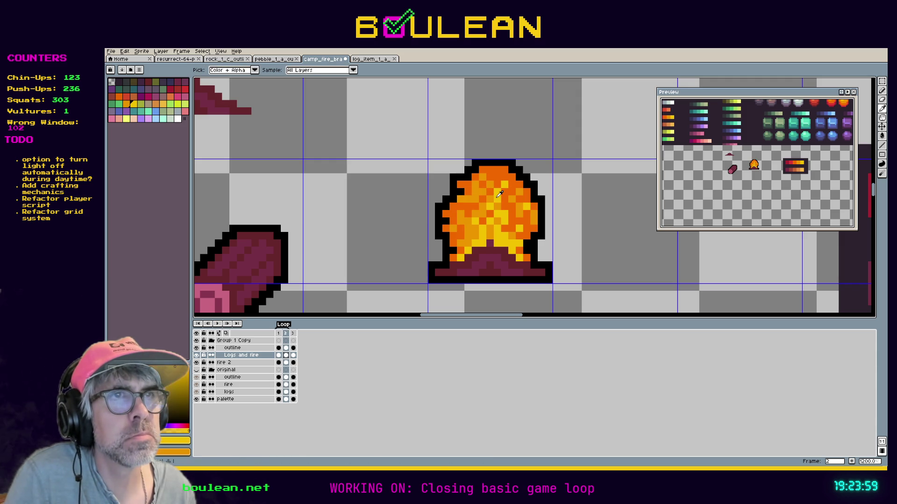
pyautogui.press('b')
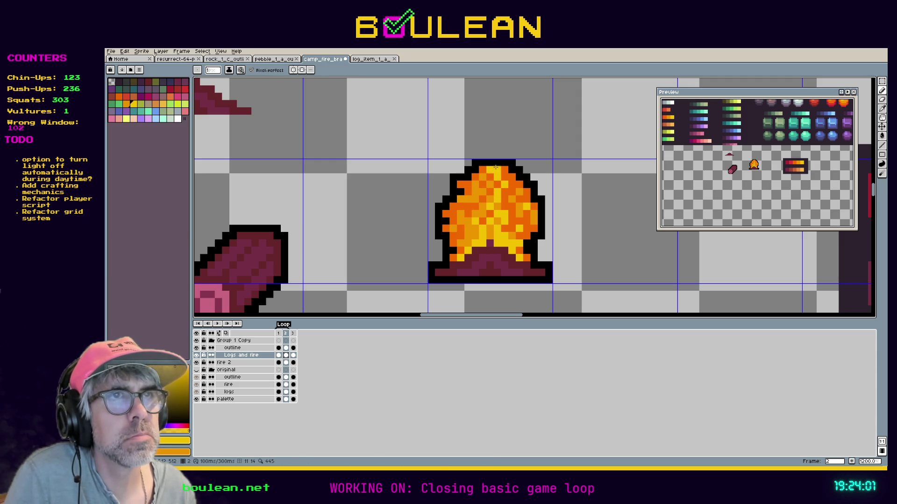
pyautogui.click(218, 324)
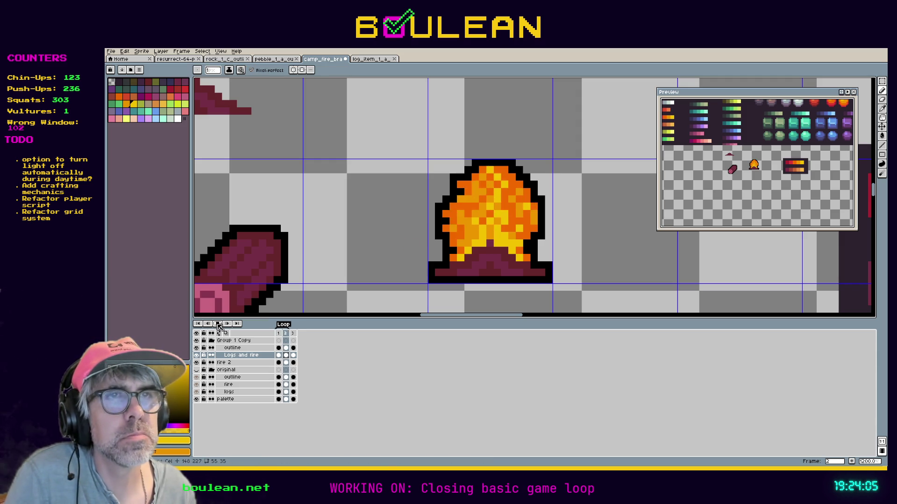
pyautogui.click(218, 324)
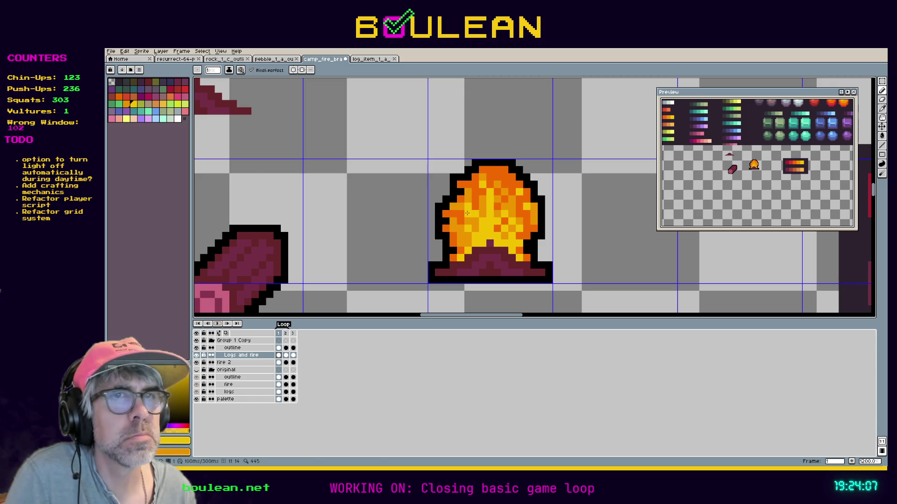
pyautogui.rightClick(286, 335)
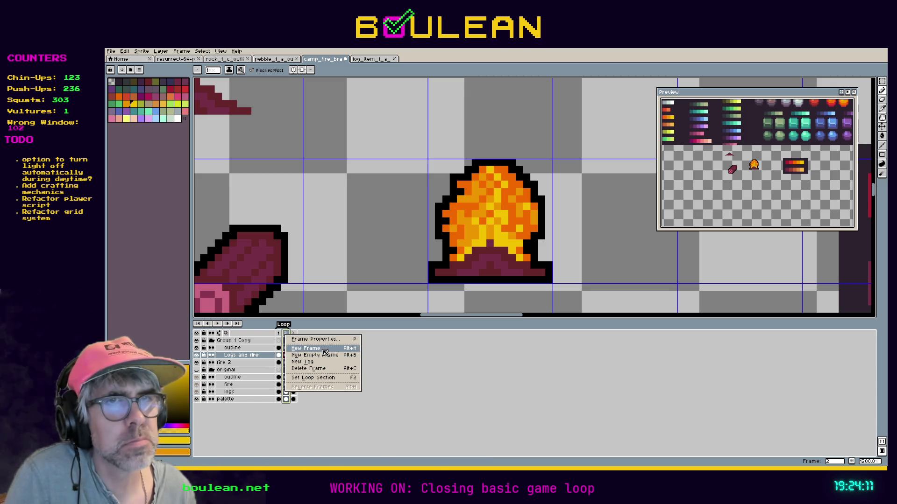
pyautogui.click(324, 348)
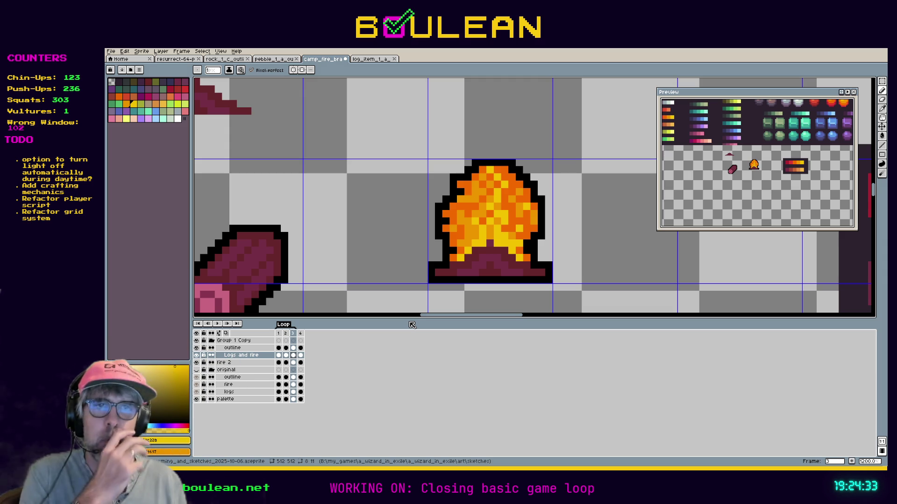
pyautogui.click(300, 334)
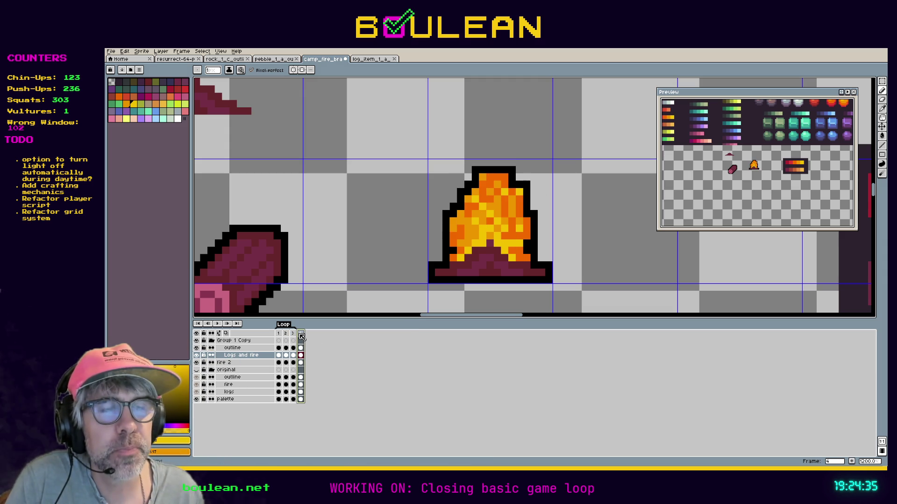
pyautogui.click(293, 334)
pyautogui.click(300, 334)
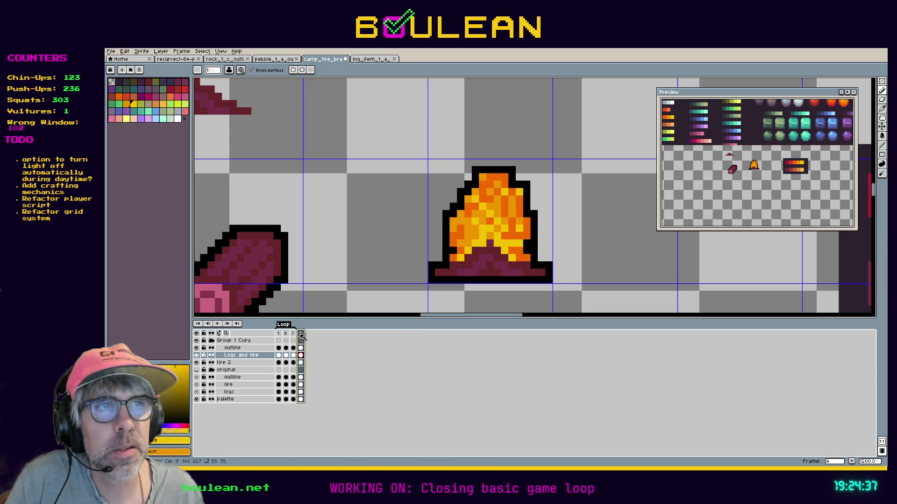
pyautogui.click(293, 333)
pyautogui.click(285, 333)
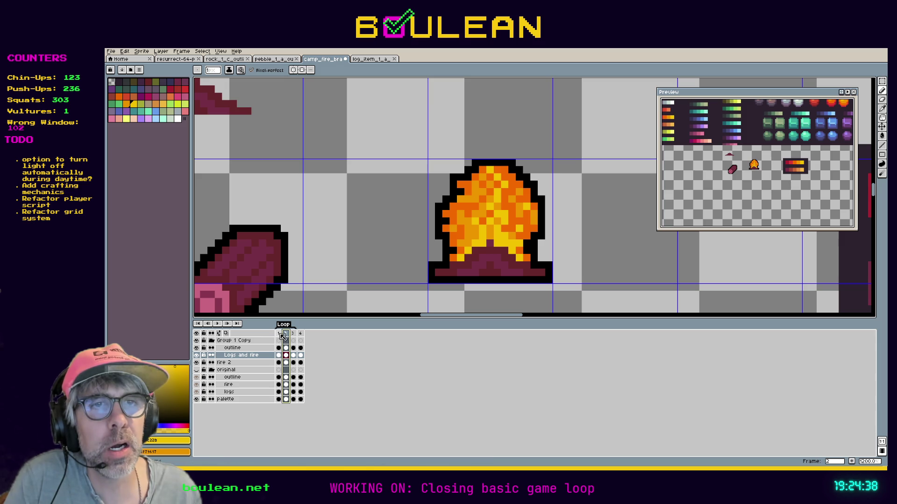
pyautogui.click(279, 333)
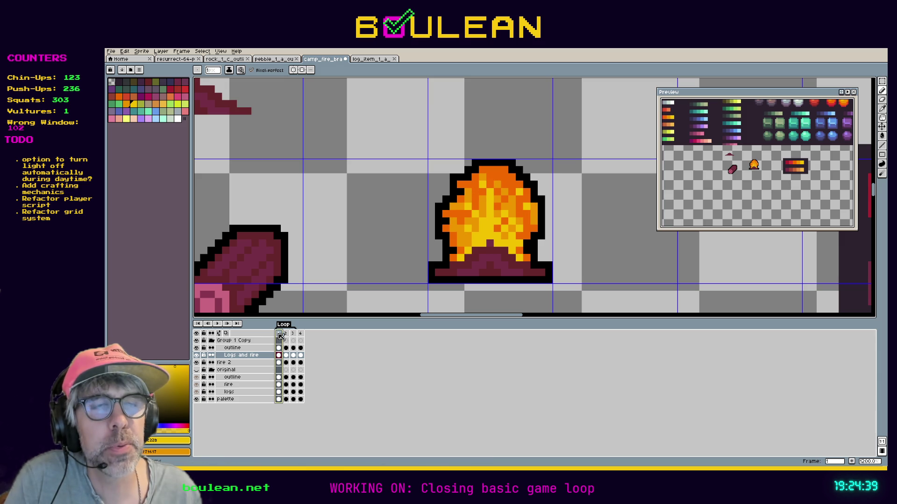
pyautogui.click(222, 325)
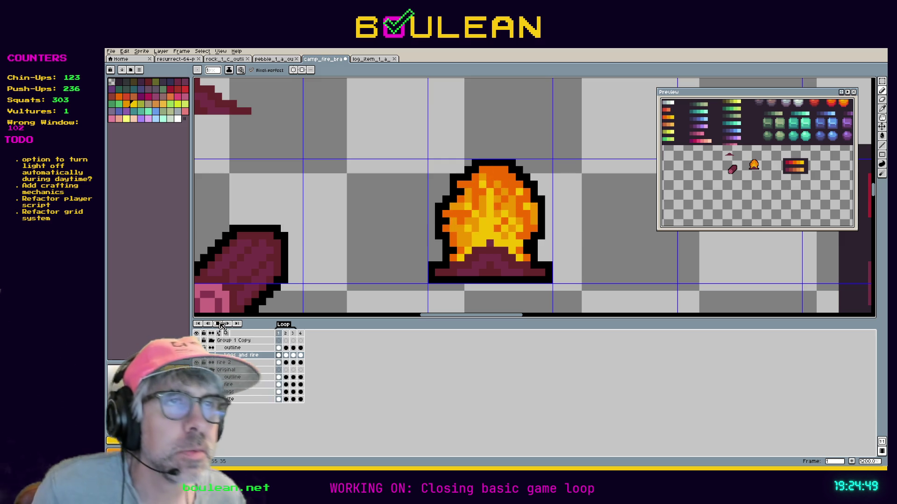
pyautogui.click(218, 324)
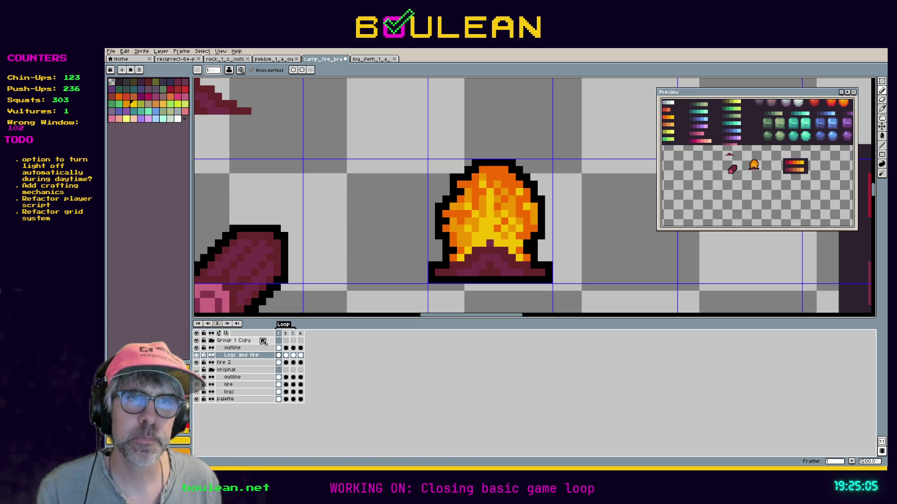
# Insert a new frame 4 after frame 3 and pick a flame colour for the pencil.
pyautogui.click(280, 333)
pyautogui.click(293, 334)
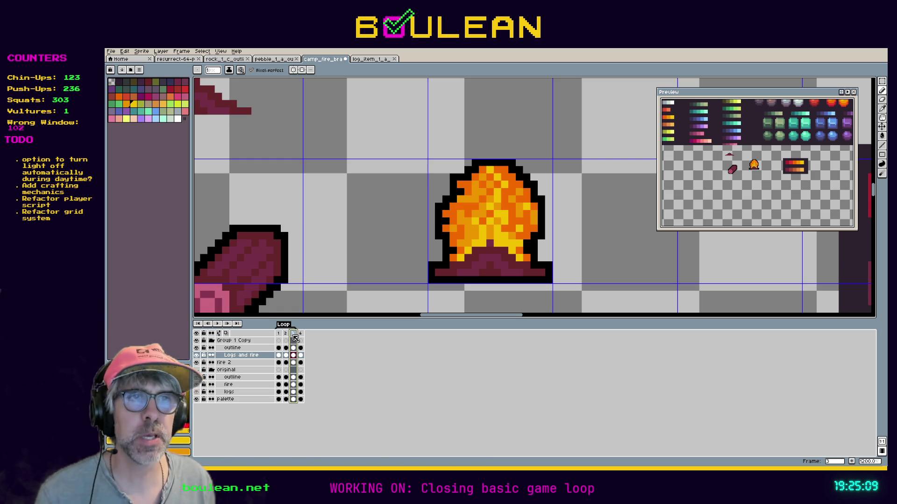
pyautogui.rightClick(293, 335)
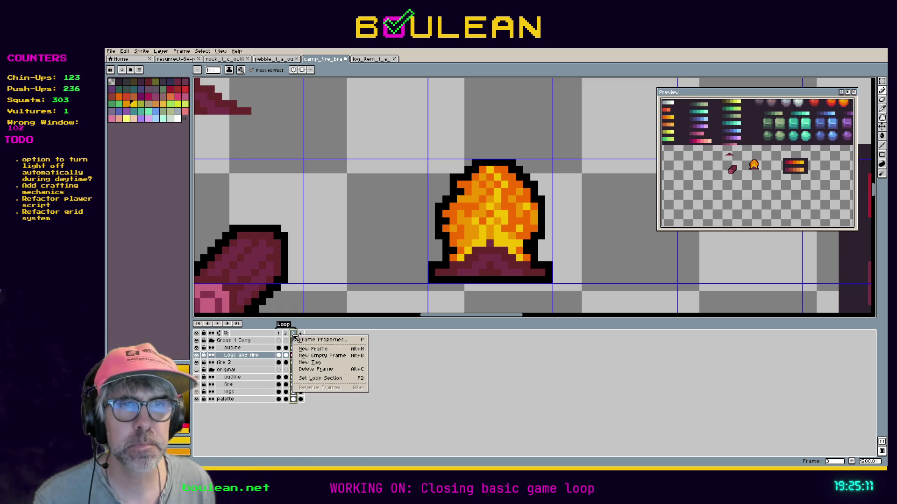
pyautogui.click(313, 349)
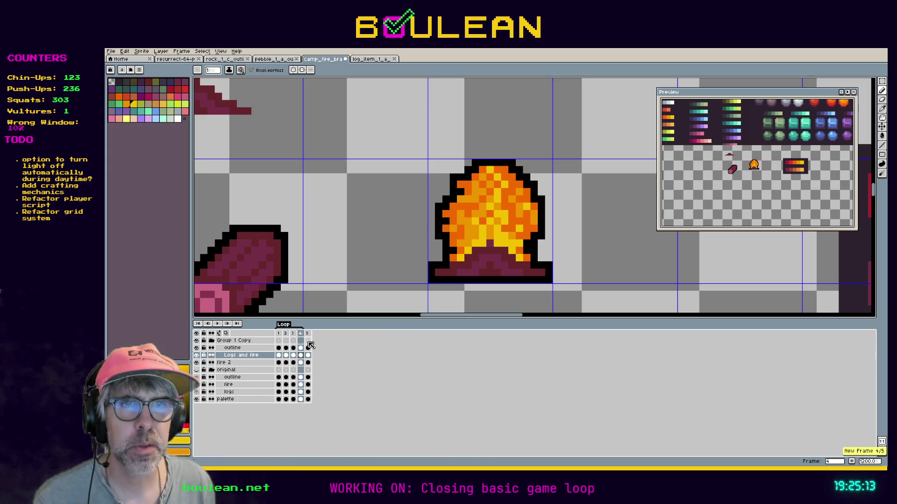
pyautogui.rightClick(303, 338)
pyautogui.press('Escape')
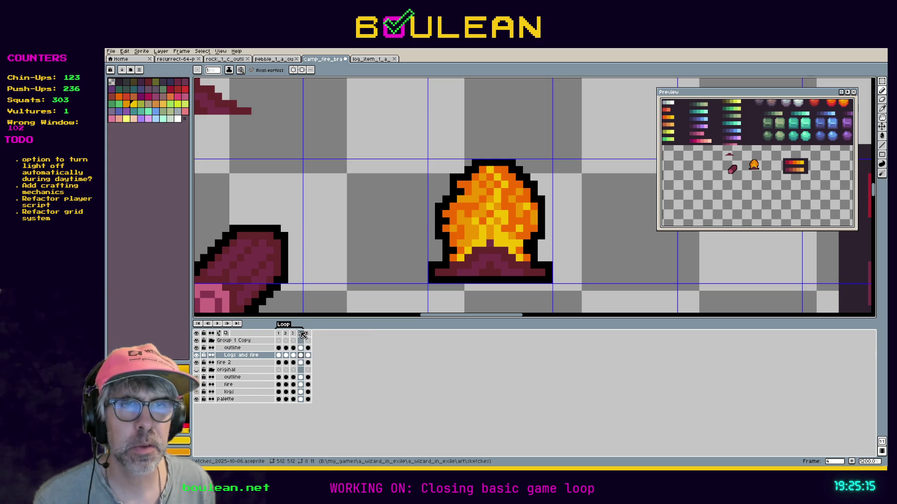
pyautogui.press('i')
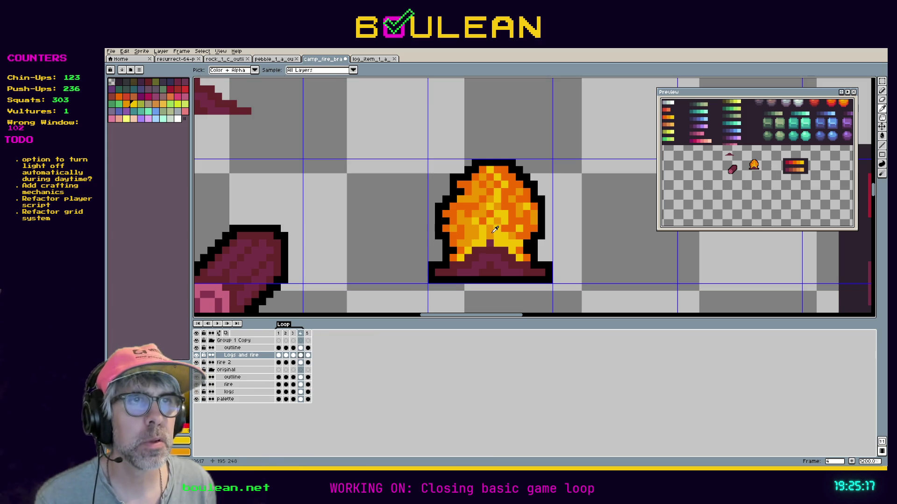
pyautogui.press('b')
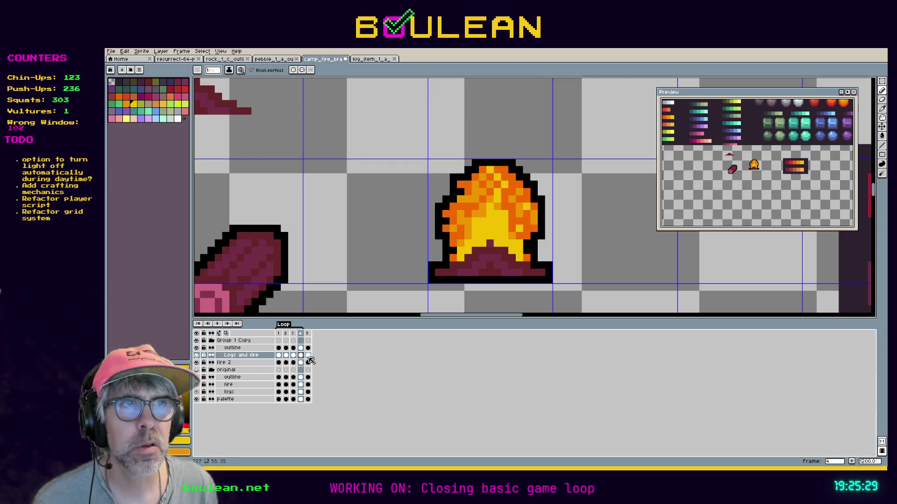
# Select the middle of the flame and add a fifth frame after frame 4.
pyautogui.press('m')
pyautogui.moveTo(449, 202); pyautogui.dragTo(524, 241)
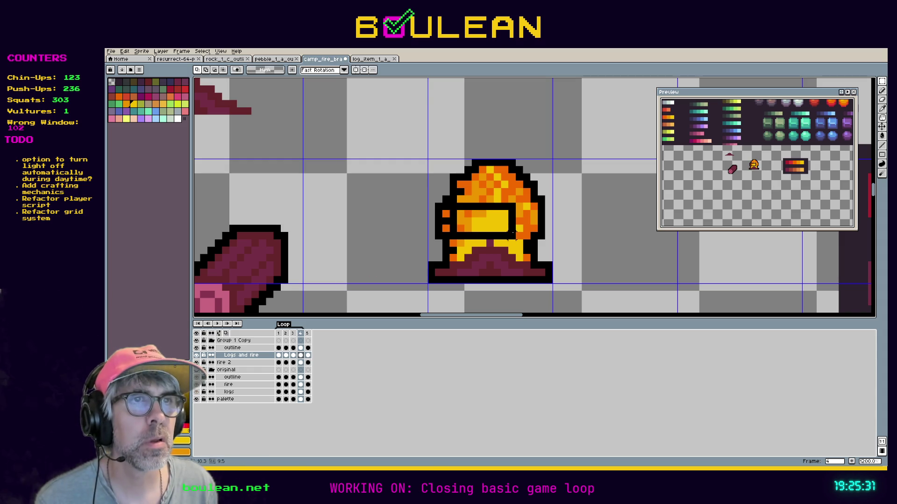
pyautogui.click(308, 356)
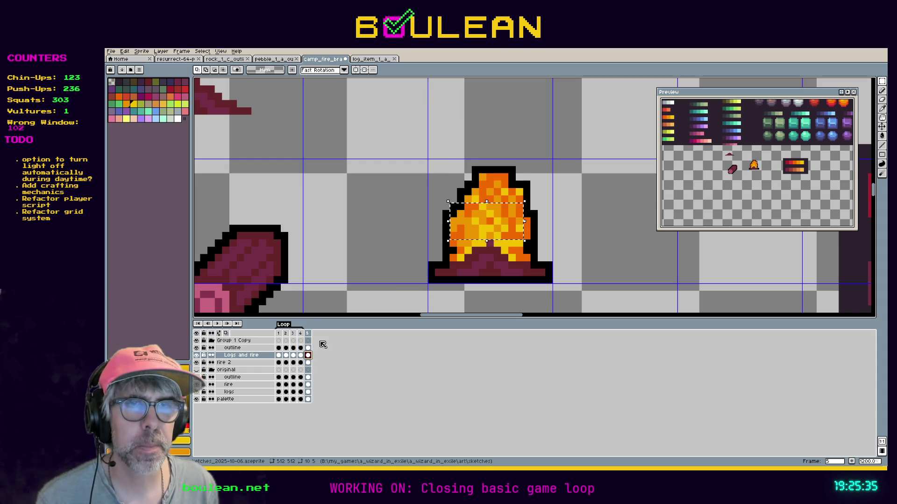
pyautogui.click(301, 334)
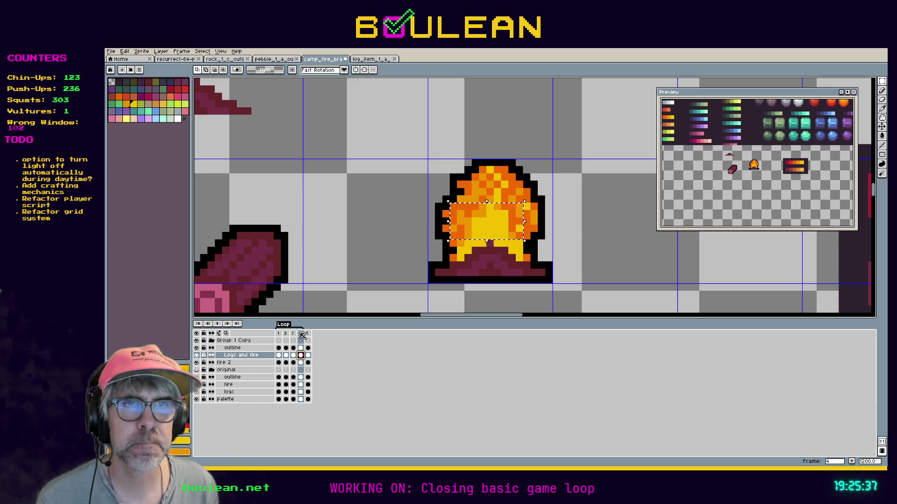
pyautogui.rightClick(302, 335)
pyautogui.click(331, 354)
pyautogui.click(482, 234)
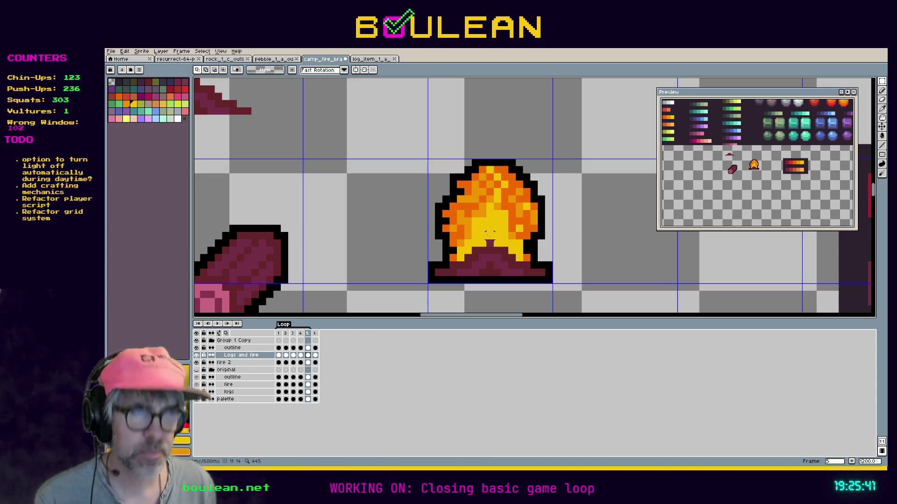
pyautogui.press('b')
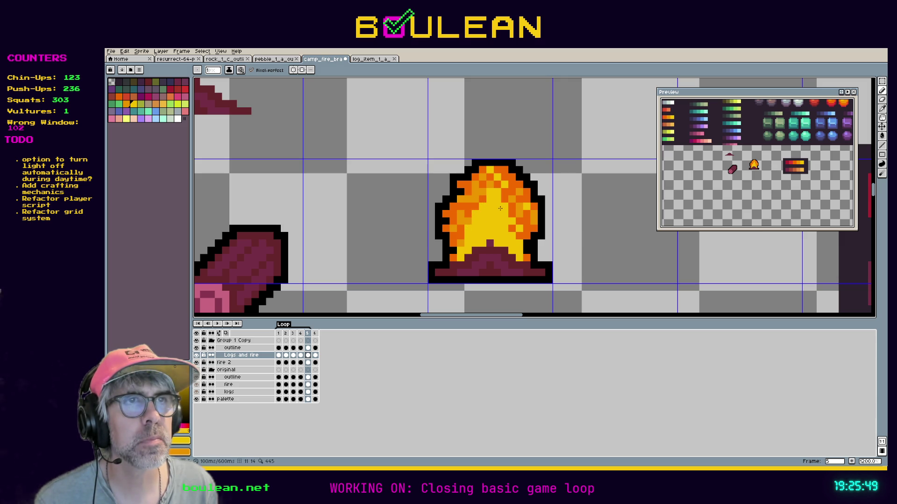
# Insert a new frame after frame 5 and paint the flame's right side yellow.
pyautogui.rightClick(308, 333)
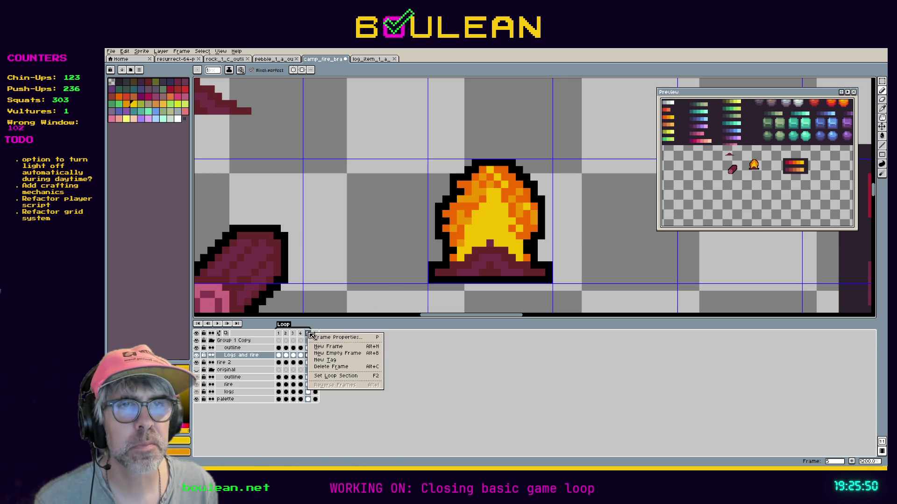
pyautogui.click(343, 348)
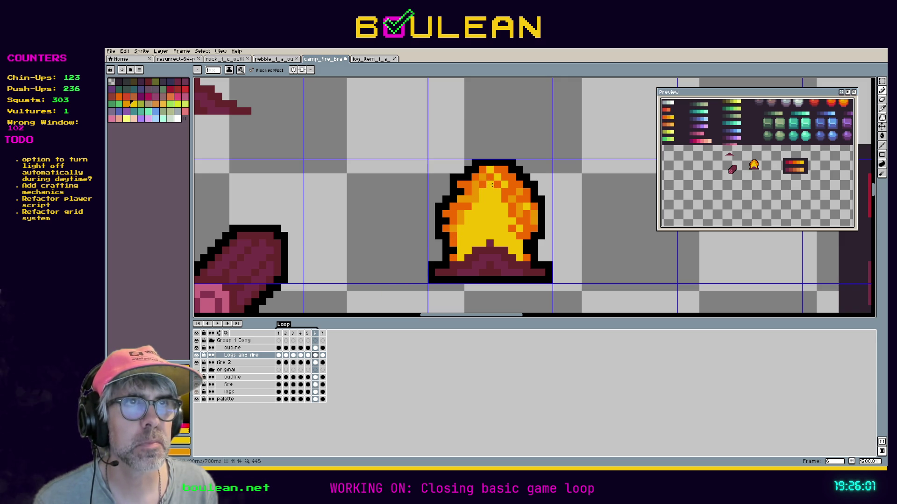
pyautogui.moveTo(501, 187); pyautogui.dragTo(510, 236)
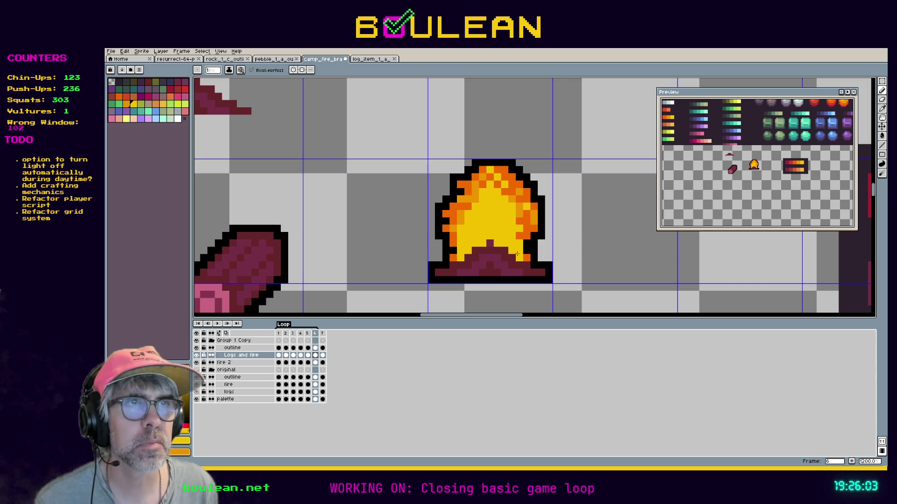
# Set frames 4–6 as the loop section and play the new flame loop.
pyautogui.click(303, 335)
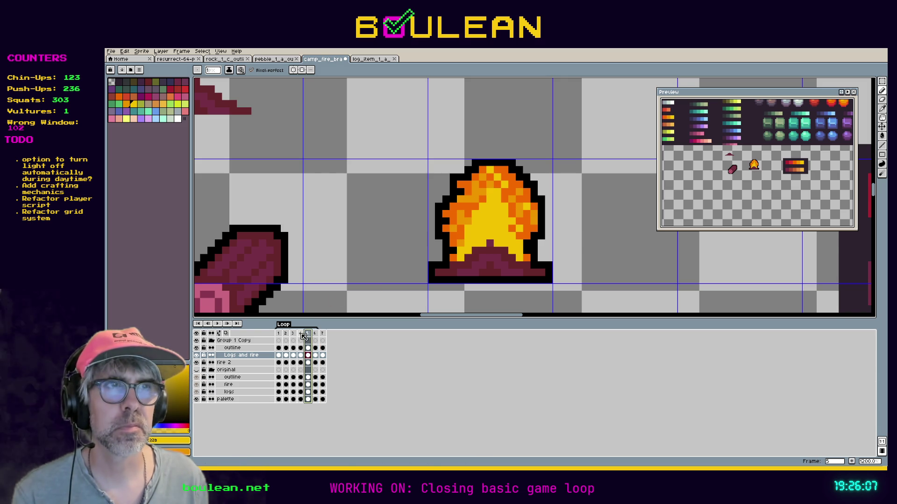
pyautogui.click(301, 334)
pyautogui.click(307, 335)
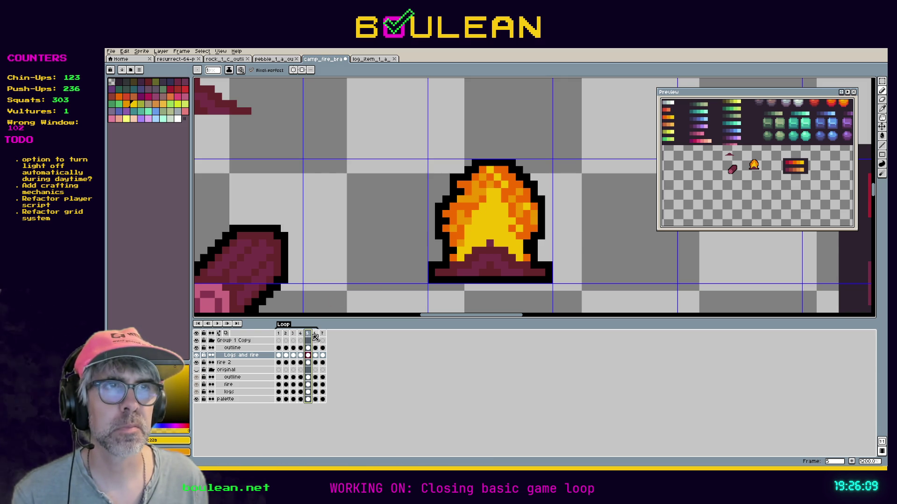
pyautogui.click(316, 336)
pyautogui.click(301, 334)
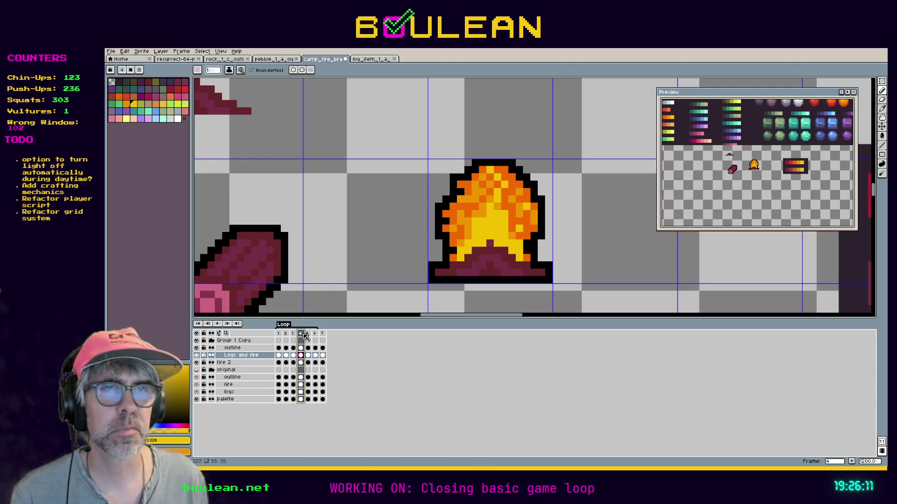
pyautogui.keyDown('shift'); pyautogui.click(316, 336); pyautogui.keyUp('shift')
pyautogui.rightClick(316, 336)
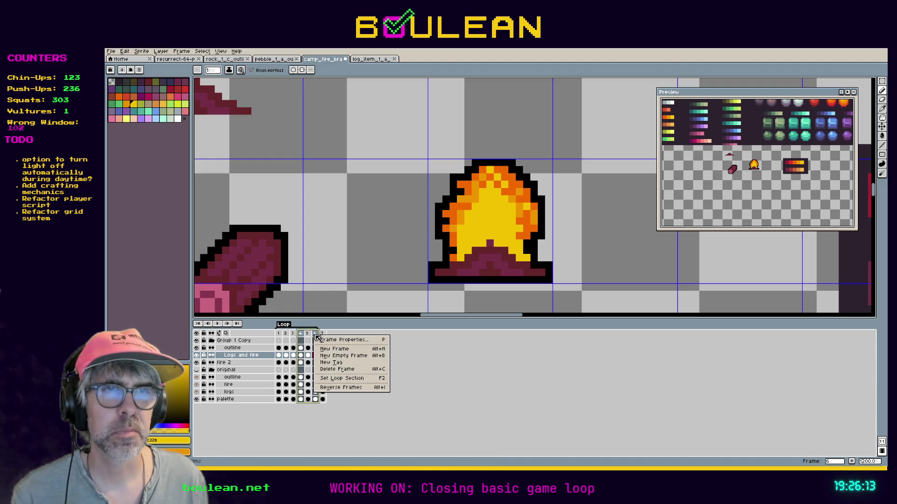
pyautogui.click(351, 378)
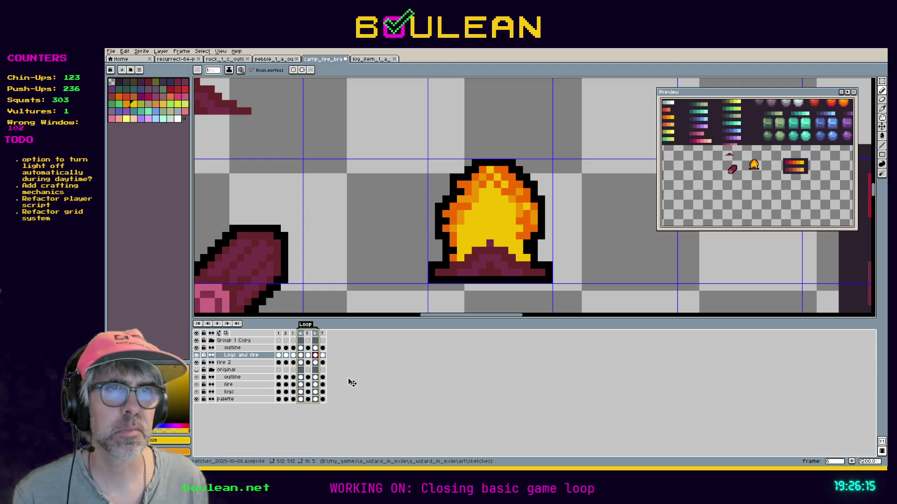
pyautogui.click(217, 324)
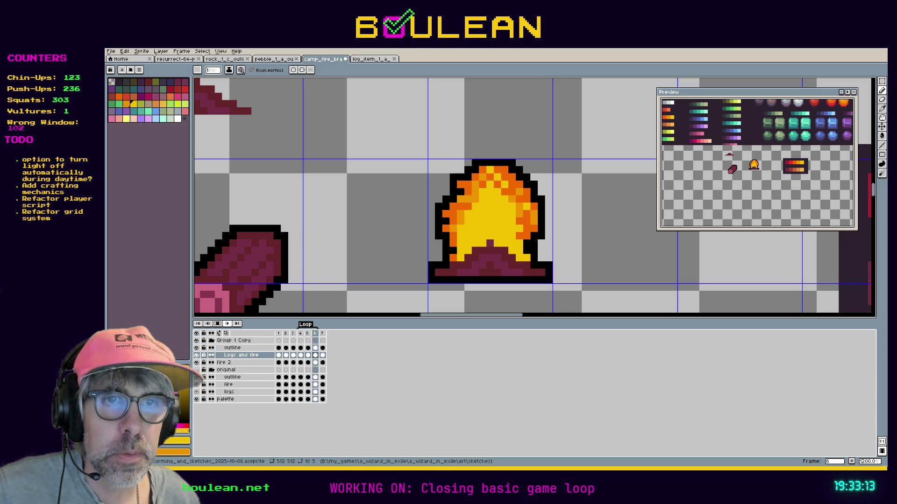
# Step through frames 7, 5, 6 and 4, sampling a flame colour on frame 4.
pyautogui.click(218, 326)
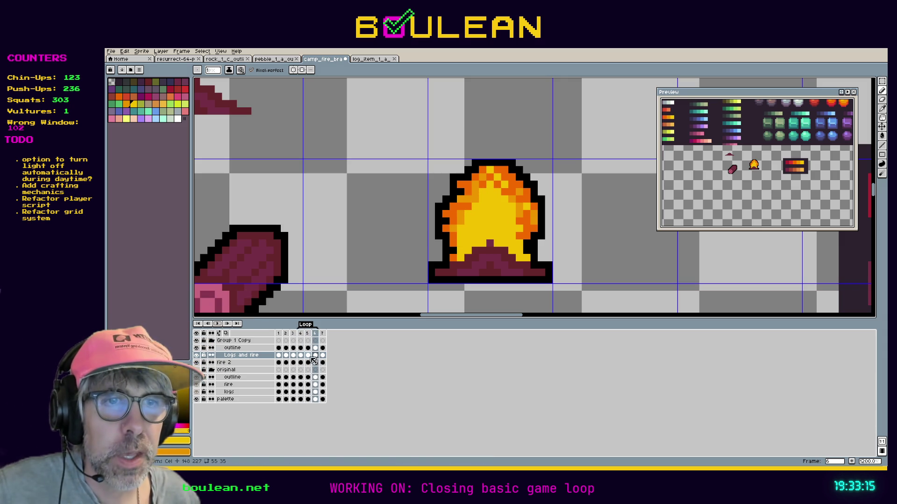
pyautogui.click(323, 355)
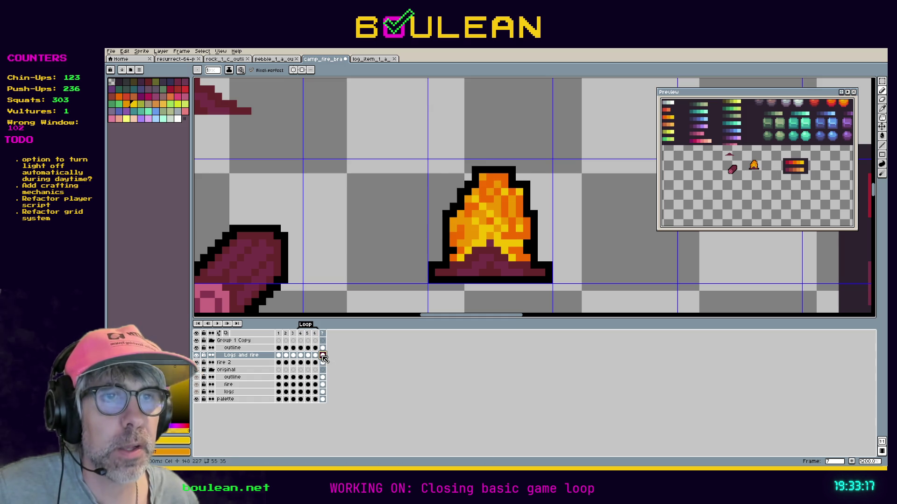
pyautogui.click(315, 355)
pyautogui.click(308, 356)
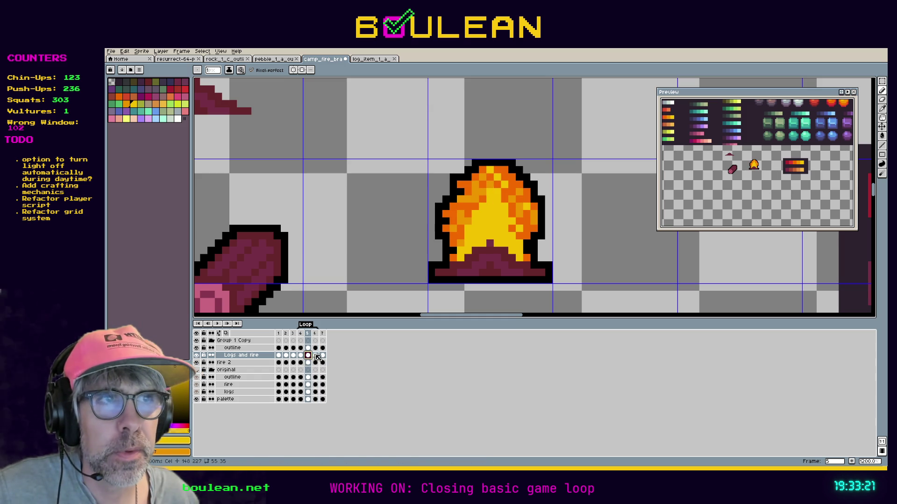
pyautogui.click(316, 355)
pyautogui.click(301, 356)
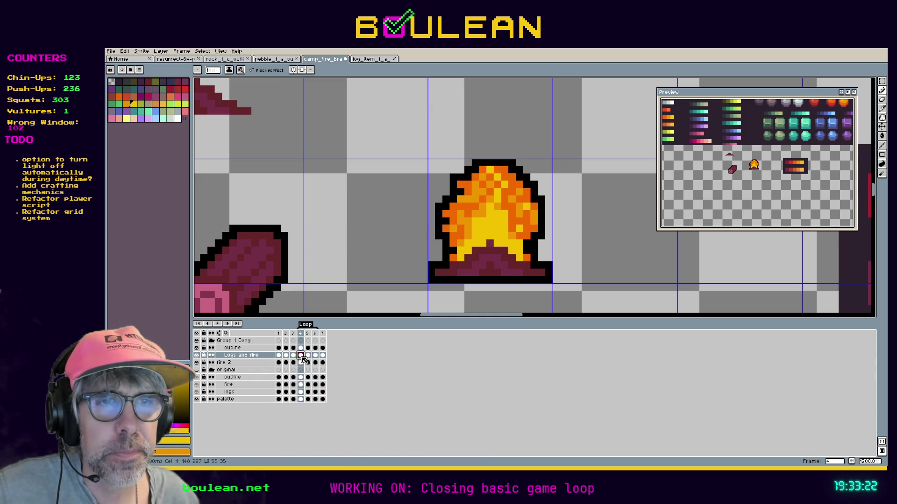
pyautogui.click(307, 356)
pyautogui.click(316, 356)
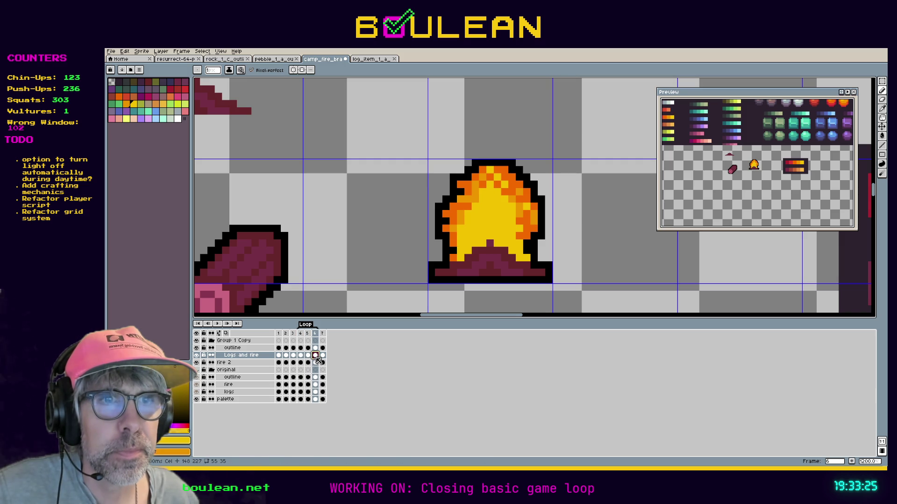
pyautogui.click(301, 356)
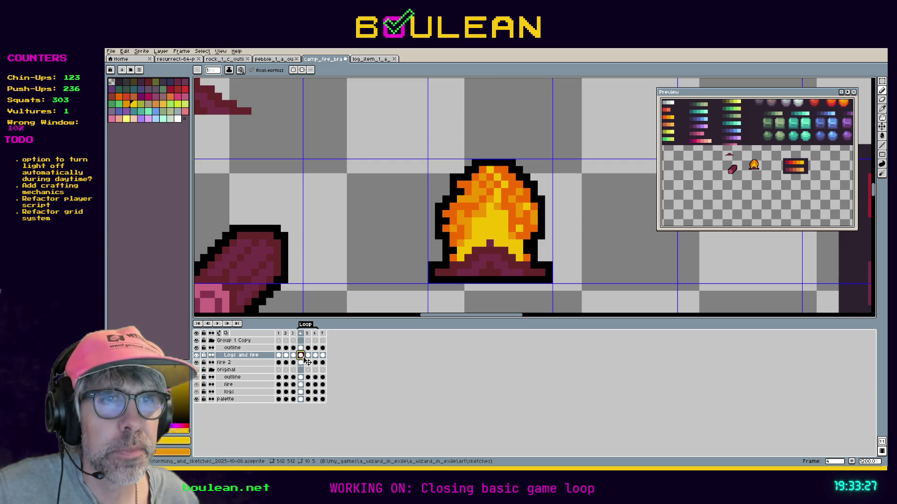
pyautogui.press('i')
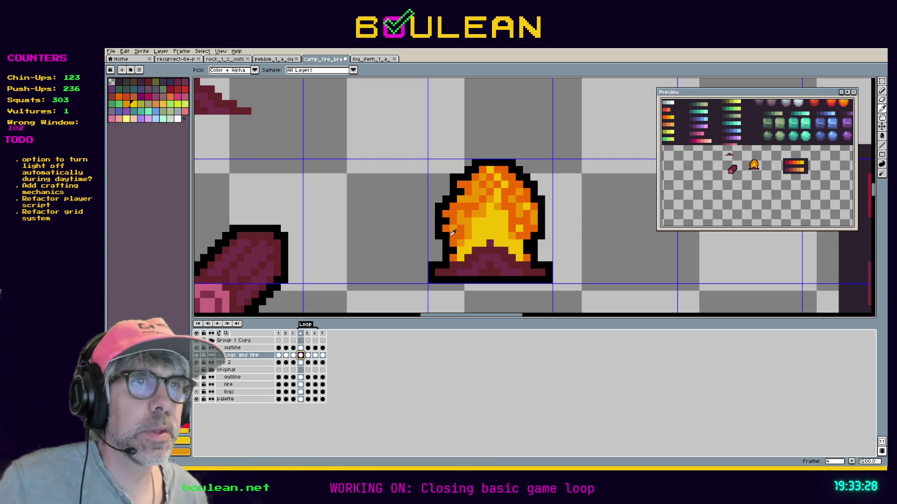
pyautogui.click(464, 240)
pyautogui.press('b')
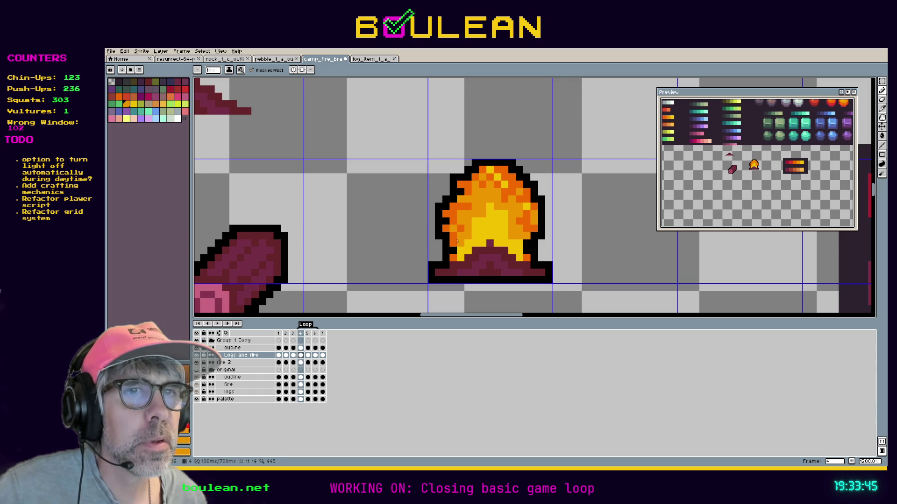
# View frames 5 and 6 and pick the flame's orange as the drawing colour.
pyautogui.click(308, 334)
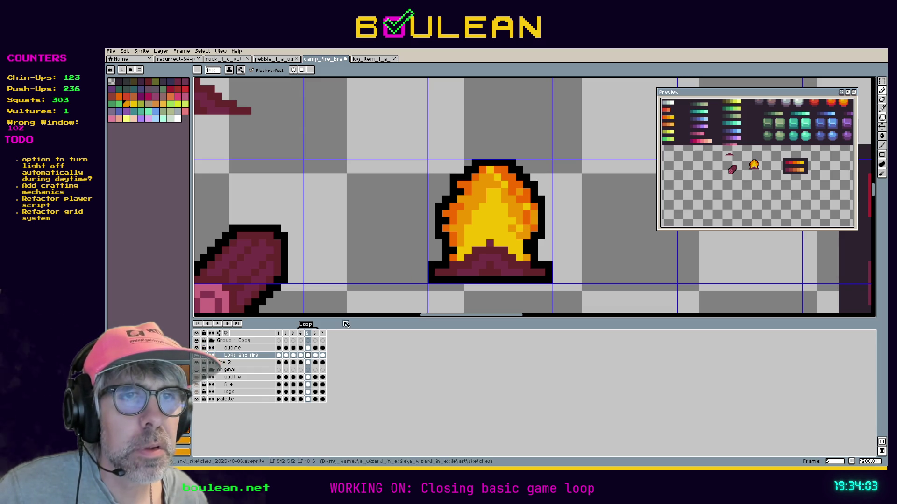
pyautogui.click(315, 334)
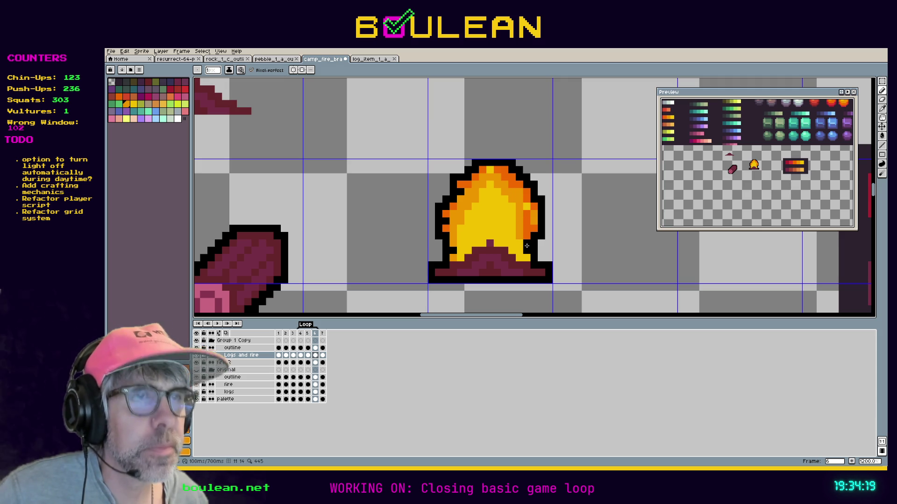
pyautogui.press('alt')
pyautogui.keyDown('alt'); pyautogui.click(527, 226); pyautogui.keyUp('alt')
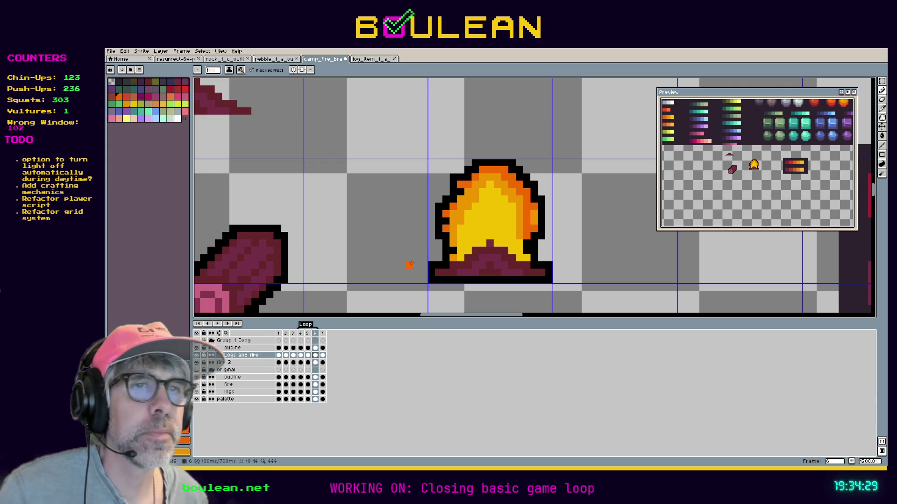
# Hide the black outline layer and play the animation starting from frame 4.
pyautogui.click(196, 349)
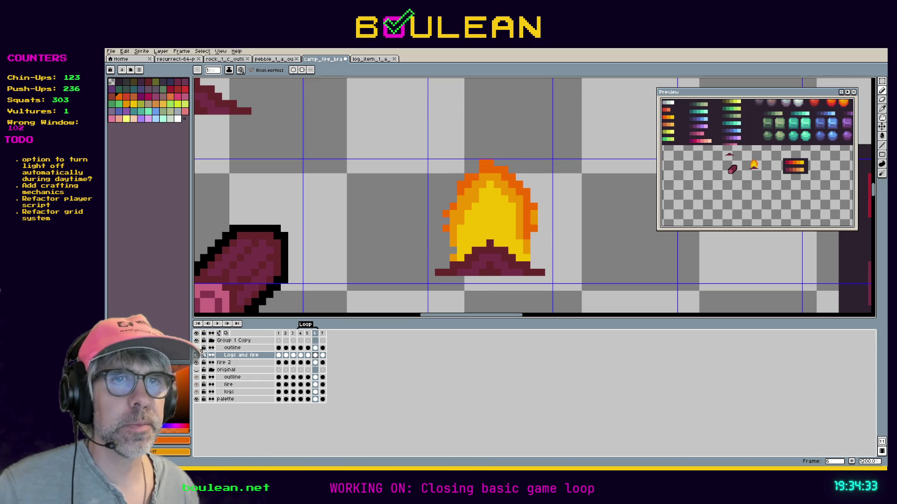
pyautogui.click(301, 333)
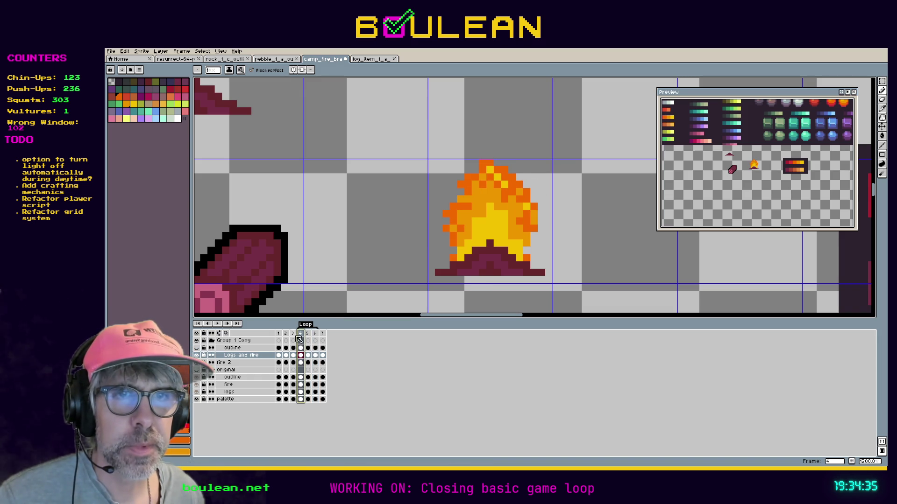
pyautogui.click(218, 324)
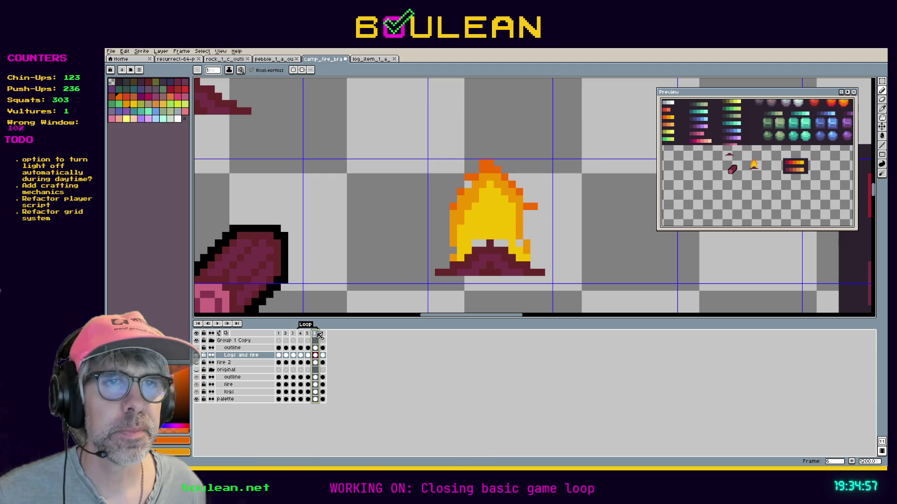
pyautogui.press('i')
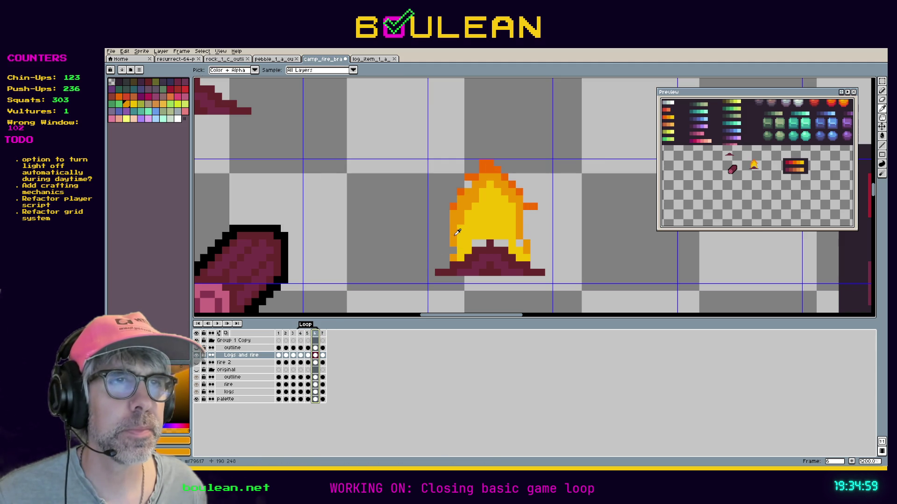
# On frame 4, dot three orange pixels into the flame's base and yellow centre.
pyautogui.click(301, 334)
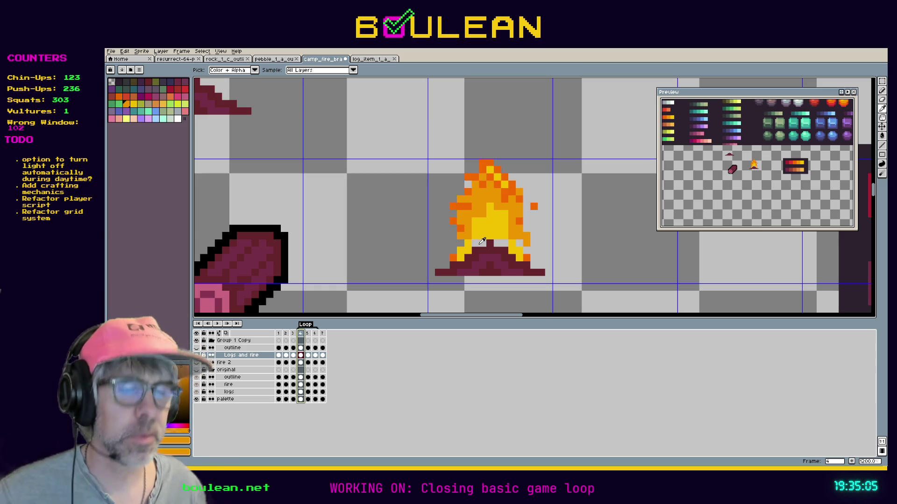
pyautogui.press('b')
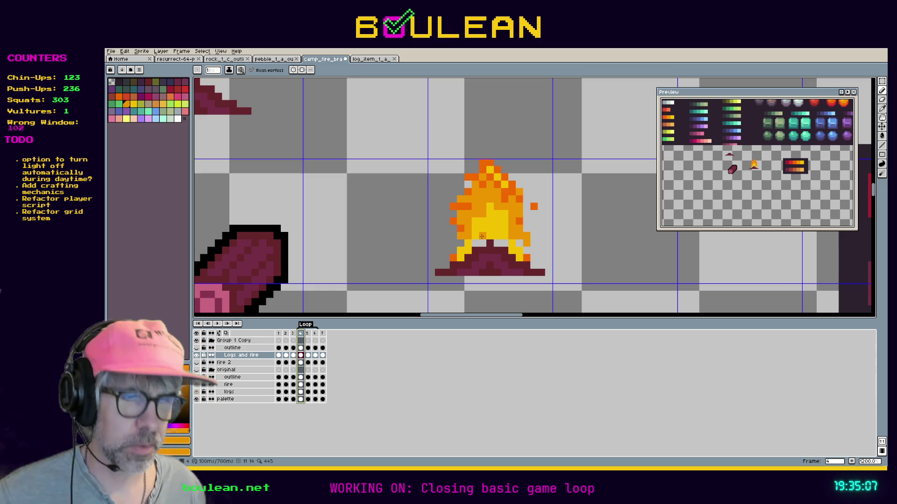
pyautogui.click(491, 241)
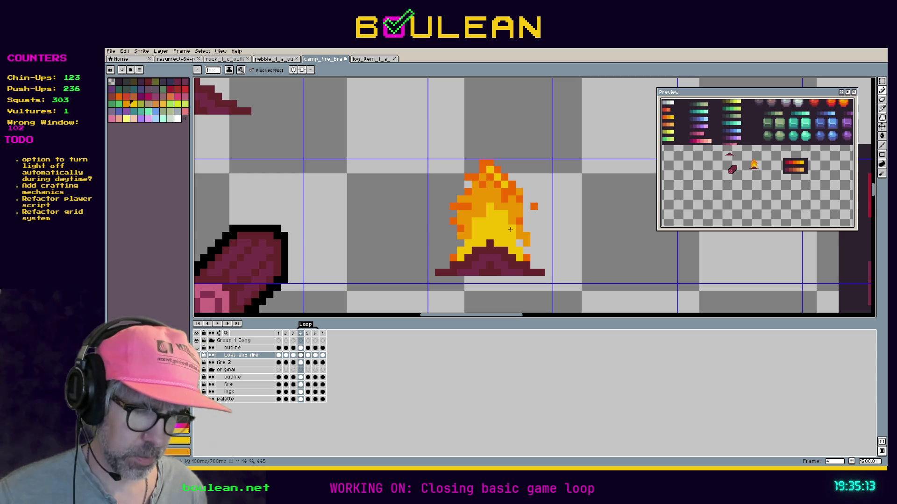
pyautogui.click(507, 224)
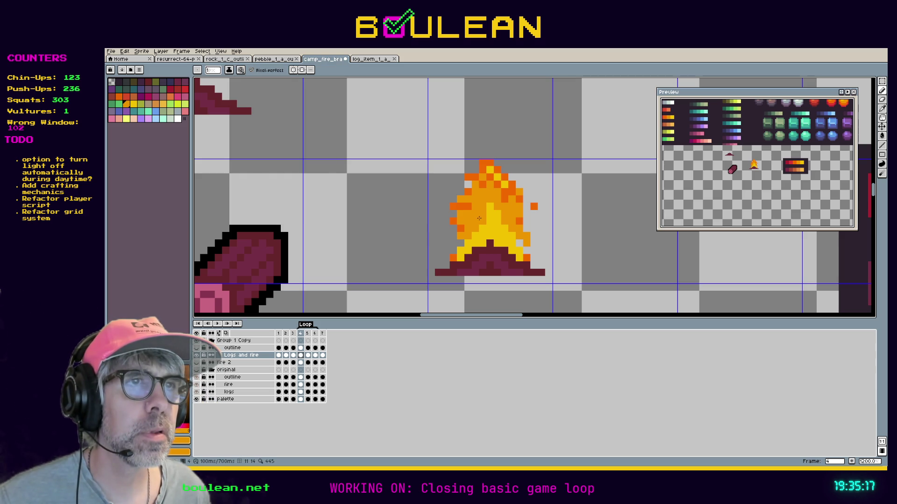
pyautogui.click(494, 228)
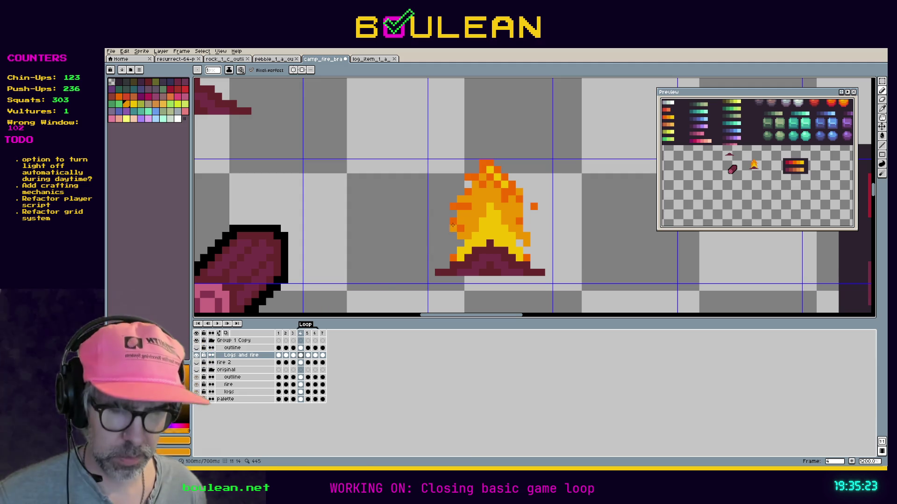
# Erase orange pixels along the flame's left and upper-right edges.
pyautogui.press('e')
pyautogui.moveTo(453, 228)
pyautogui.mouseDown()
pyautogui.moveTo(453, 206)
pyautogui.moveTo(488, 164)
pyautogui.mouseUp()
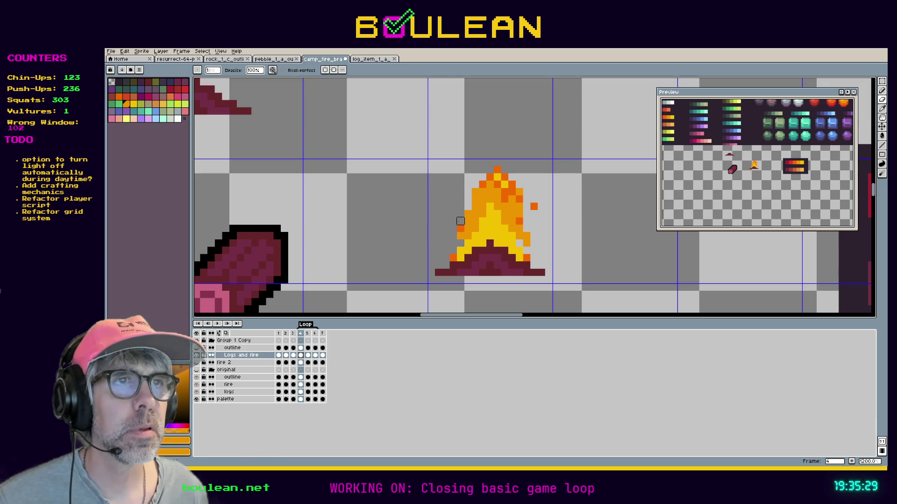
pyautogui.moveTo(490, 170)
pyautogui.mouseDown()
pyautogui.moveTo(505, 178)
pyautogui.moveTo(526, 229)
pyautogui.moveTo(535, 213)
pyautogui.moveTo(483, 174)
pyautogui.moveTo(475, 199)
pyautogui.mouseUp()
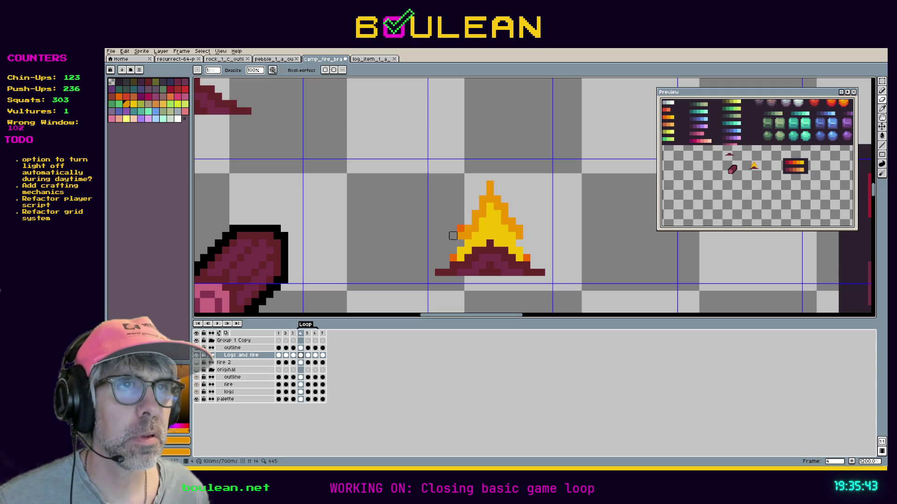
# Repaint orange up the flame's left edge into a taller pointed tip.
pyautogui.press('i')
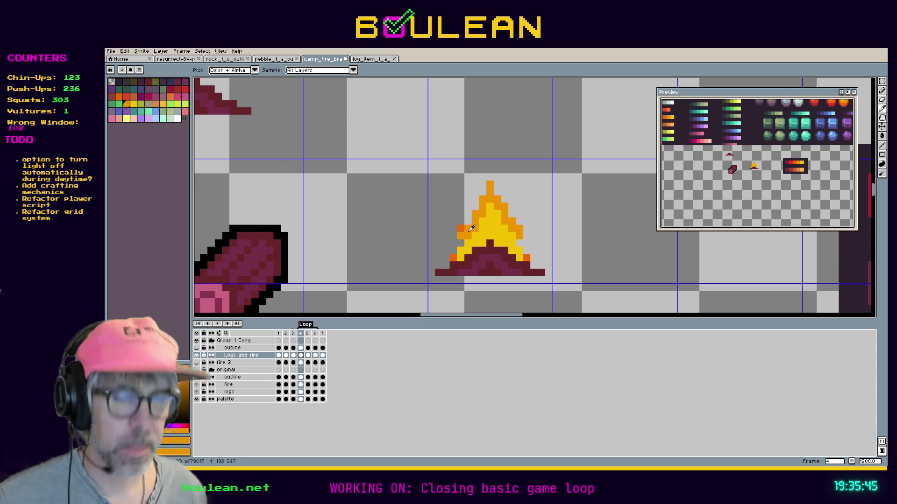
pyautogui.press('b')
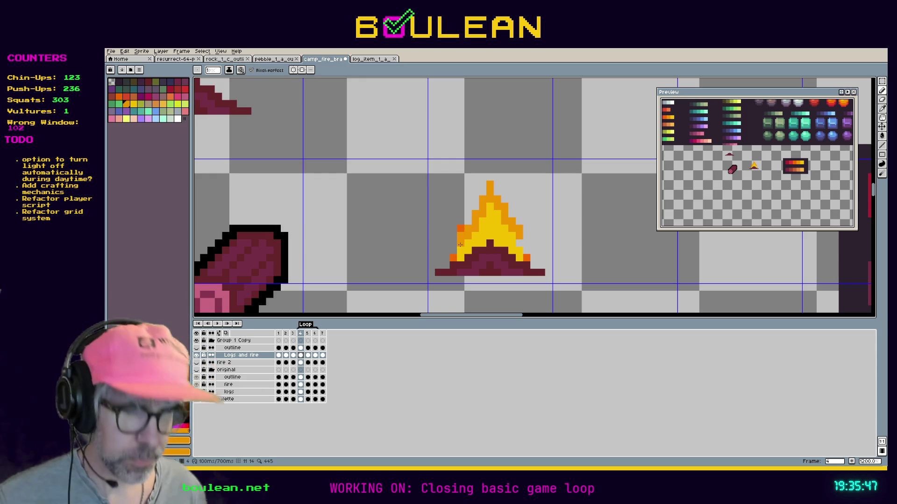
pyautogui.moveTo(453, 252); pyautogui.dragTo(453, 245)
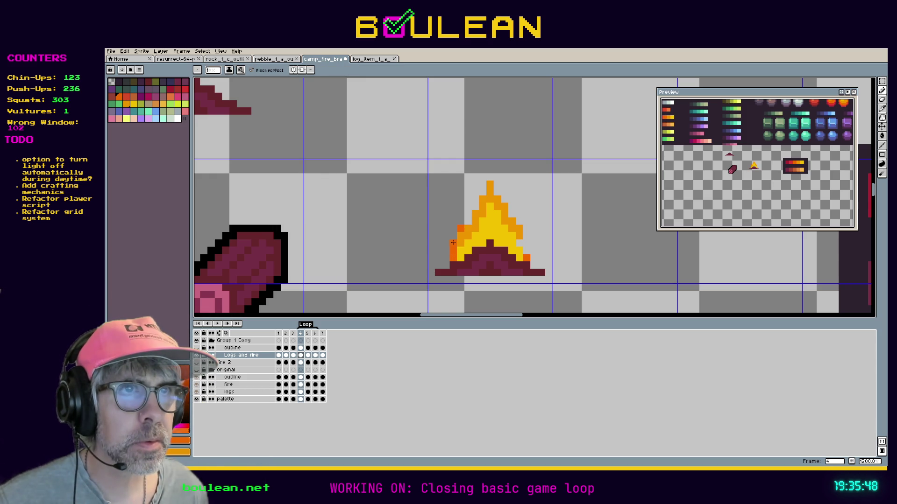
pyautogui.click(467, 221)
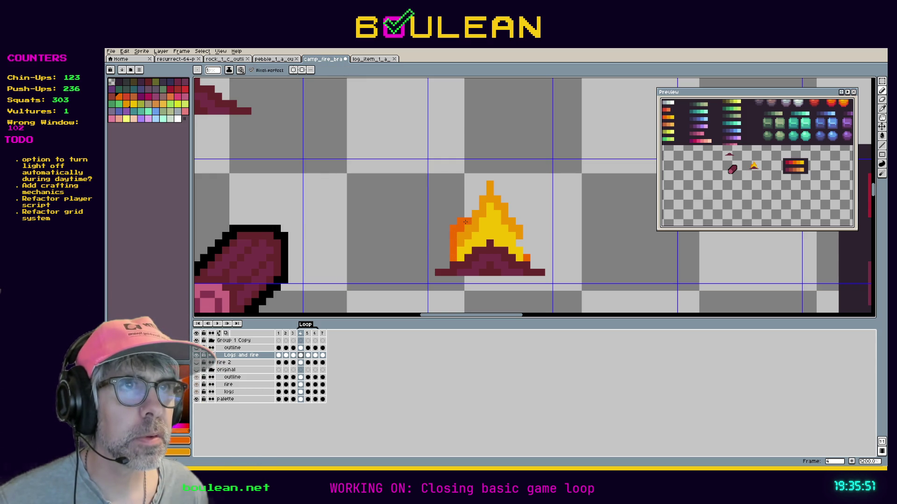
pyautogui.moveTo(468, 219); pyautogui.dragTo(481, 187)
pyautogui.click(474, 198)
pyautogui.click(482, 178)
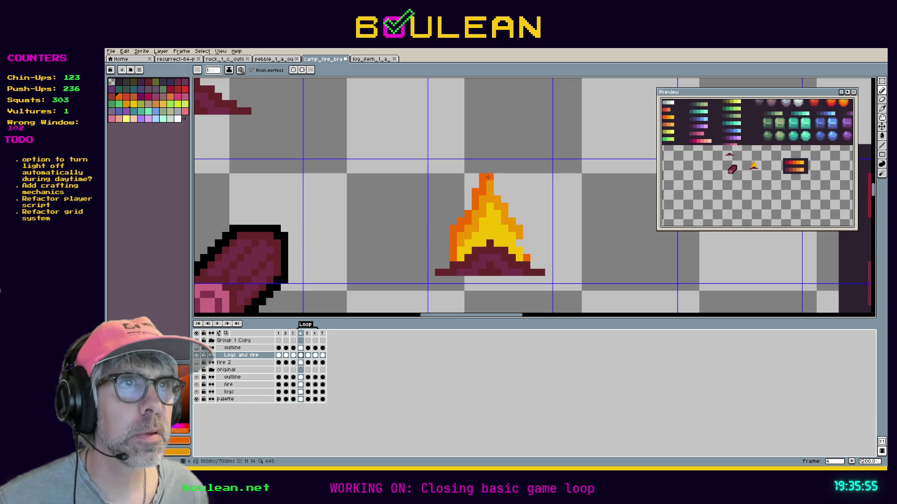
pyautogui.click(487, 170)
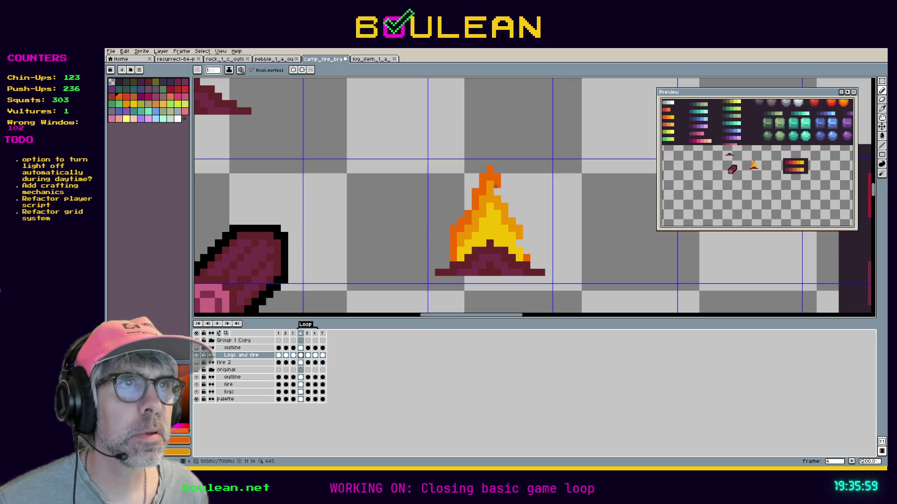
# Paint orange down the flame's right edge, then view frame 5.
pyautogui.moveTo(518, 221); pyautogui.dragTo(527, 249)
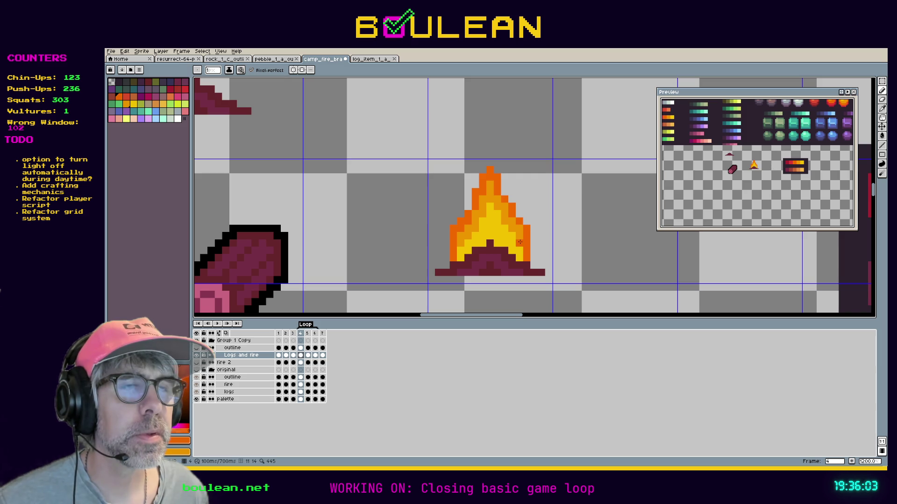
pyautogui.keyDown('alt'); pyautogui.click(518, 241); pyautogui.keyUp('alt')
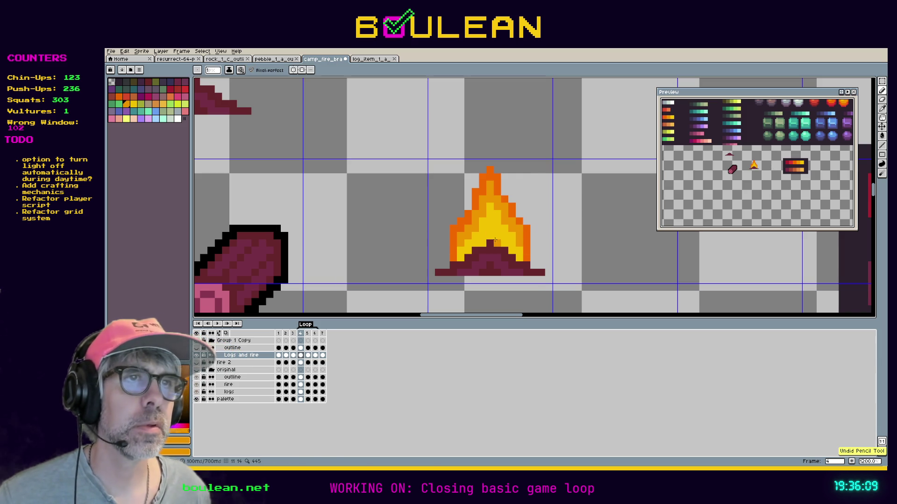
pyautogui.click(309, 335)
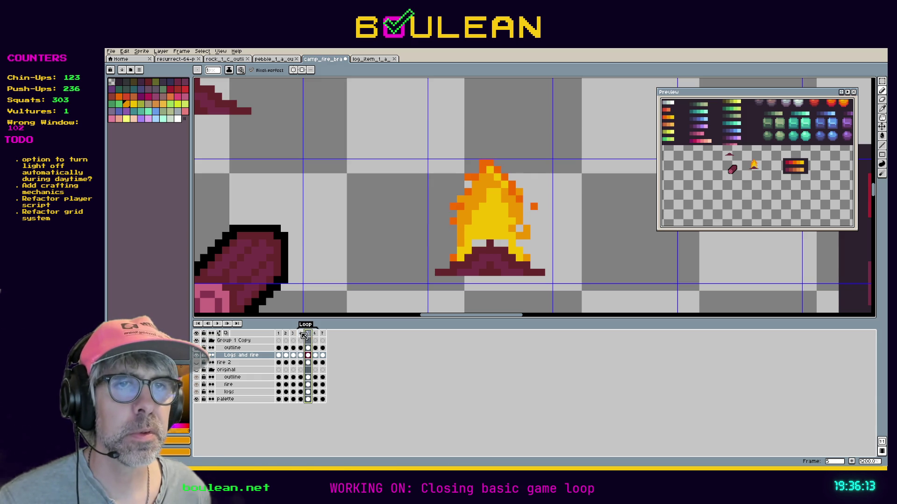
# Flip between frames 4 and 5 to compare their flames, ending on frame 4's context menu.
pyautogui.click(302, 335)
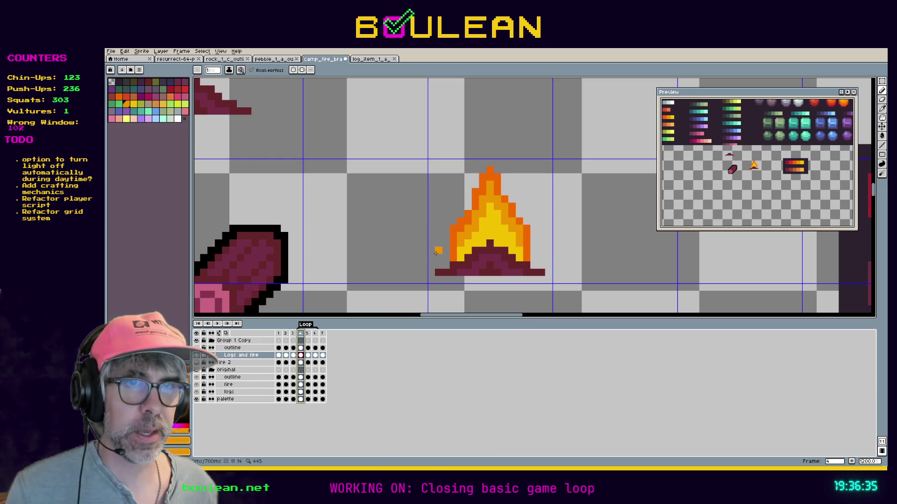
pyautogui.click(308, 334)
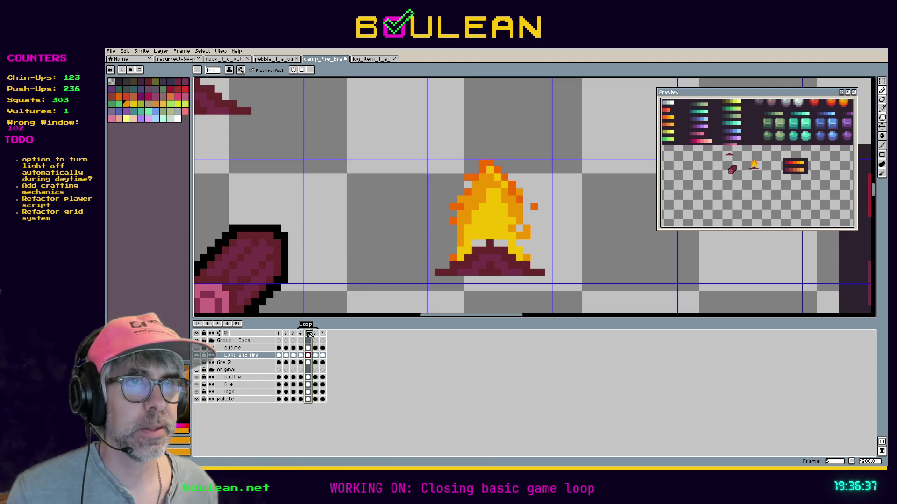
pyautogui.press('Left')
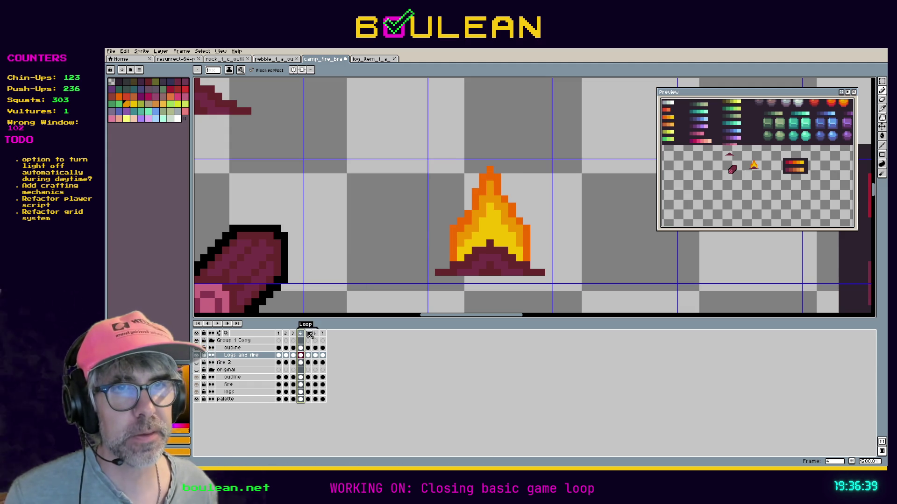
pyautogui.click(309, 333)
pyautogui.press('Left')
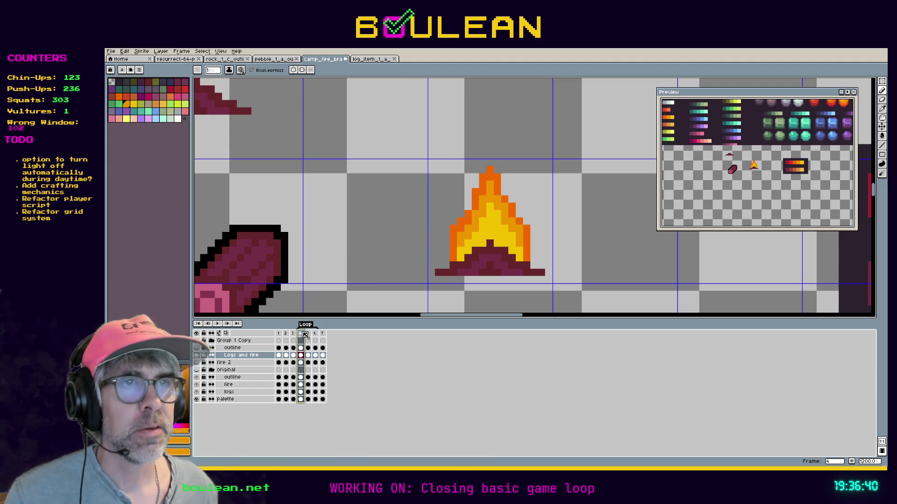
pyautogui.rightClick(304, 335)
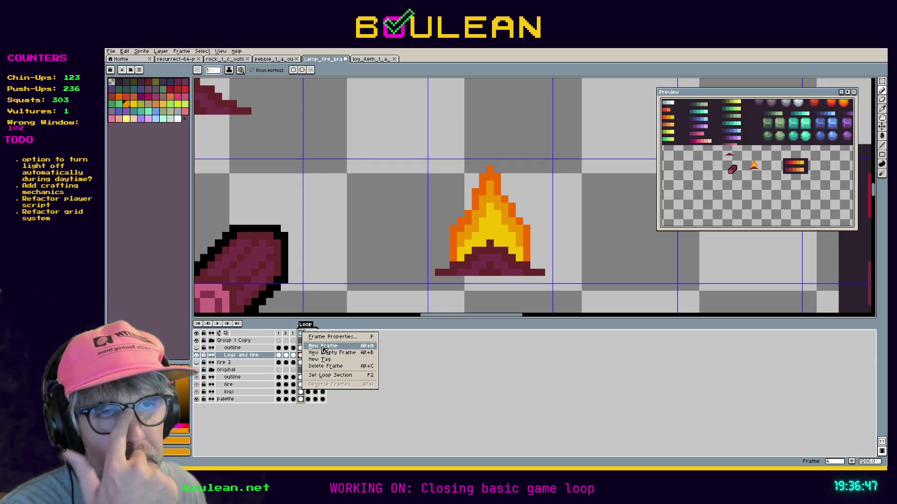
# Add a new frame 5 after frame 4 and paint yellow up its flame's left side.
pyautogui.click(325, 350)
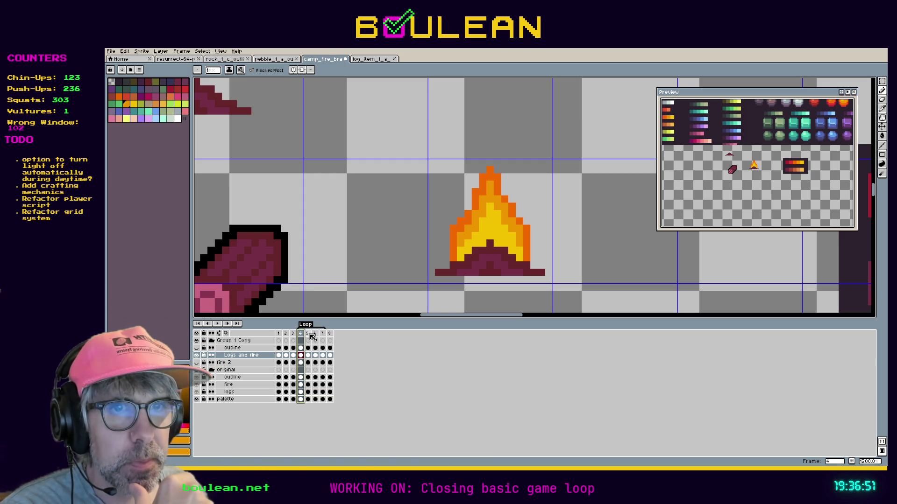
pyautogui.click(310, 335)
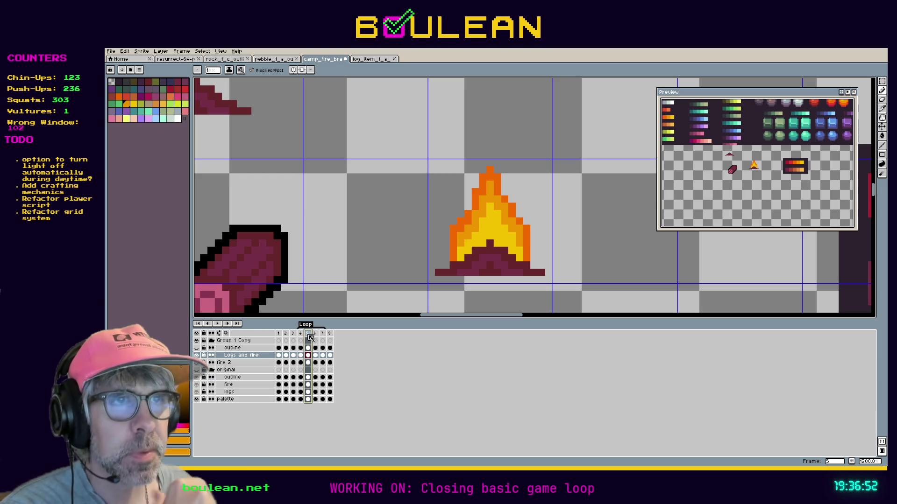
pyautogui.press('i')
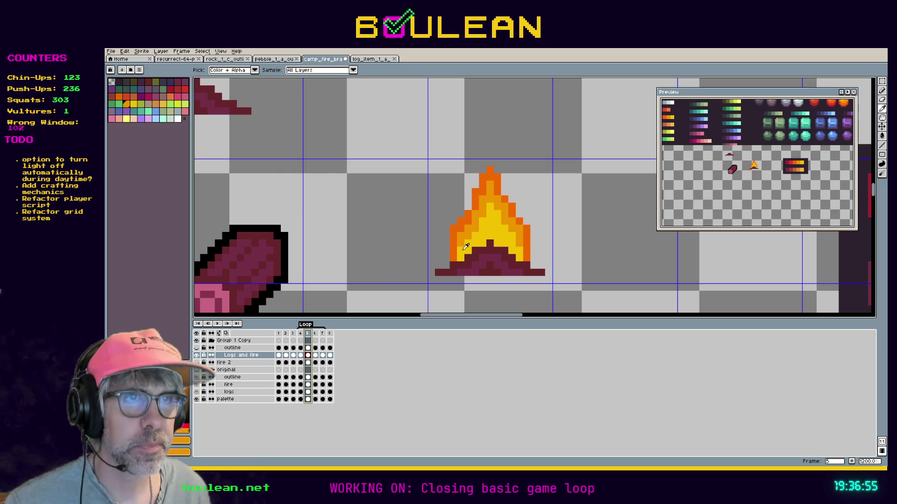
pyautogui.click(466, 247)
pyautogui.press('b')
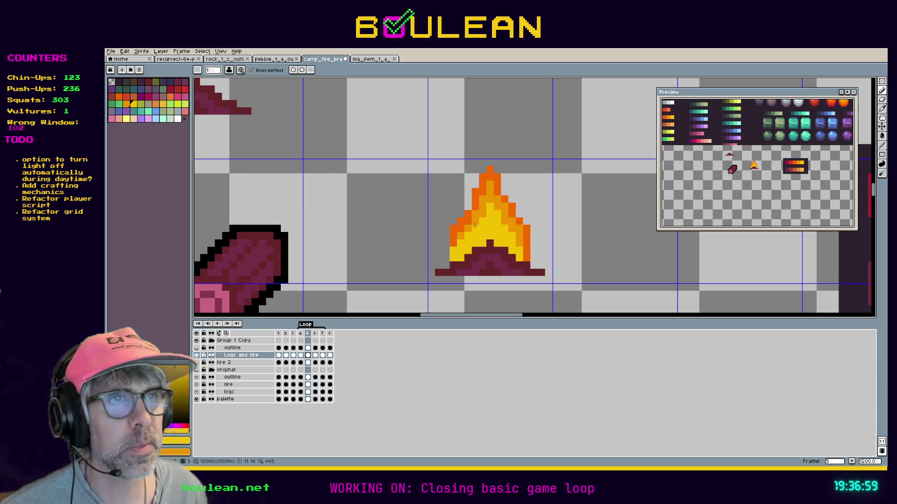
pyautogui.moveTo(475, 218); pyautogui.dragTo(488, 197)
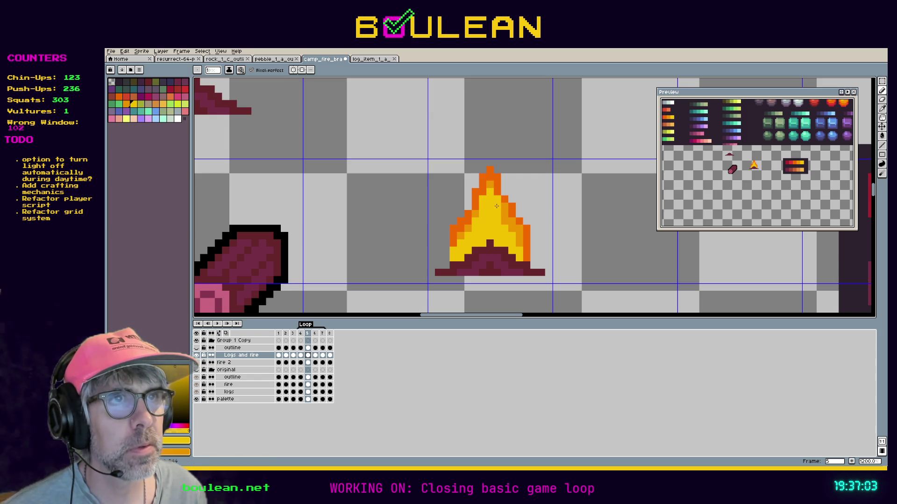
# Sample the flame's yellow and turn the flame's right edge yellow.
pyautogui.press('v')
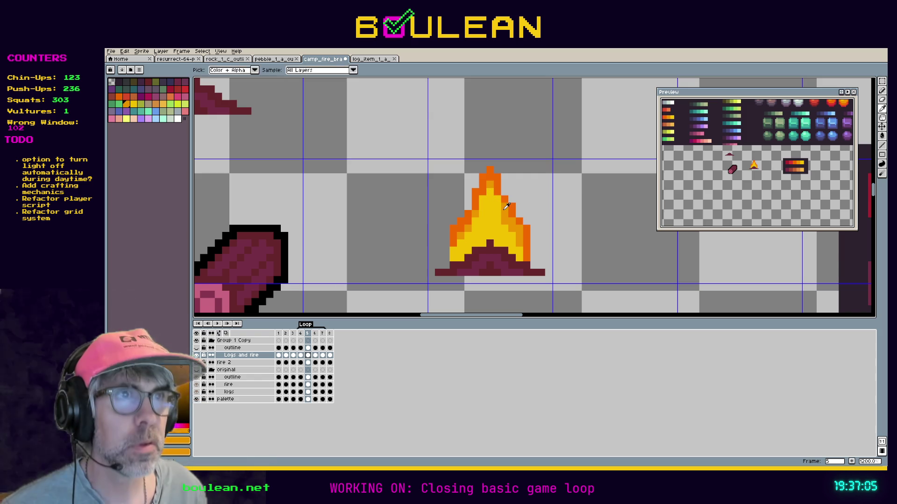
pyautogui.press('b')
pyautogui.keyDown('alt'); pyautogui.click(500, 211); pyautogui.keyUp('alt')
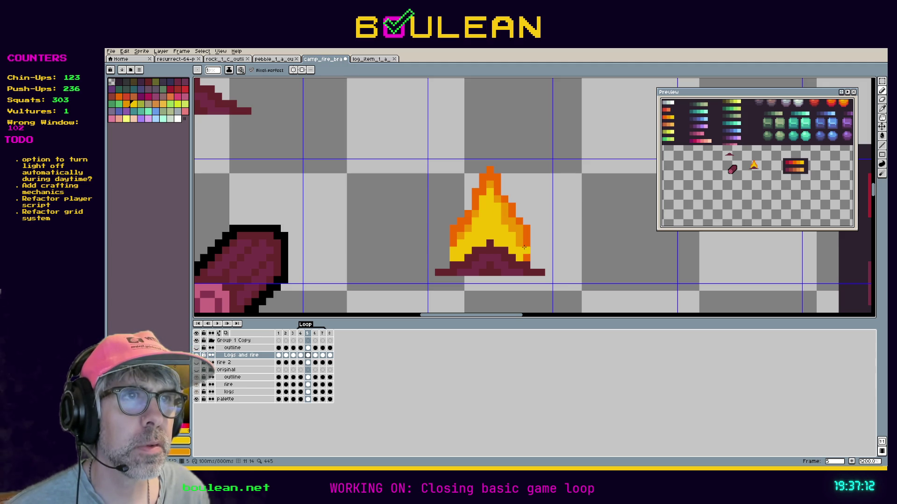
pyautogui.click(525, 255)
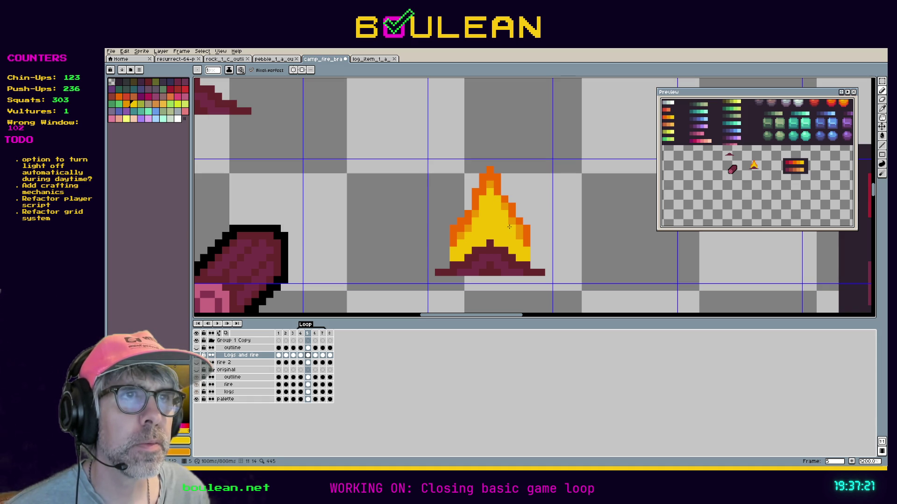
# Paint orange pixels down the flame's right edge to the logs.
pyautogui.press('i')
pyautogui.press('b')
pyautogui.click(534, 243)
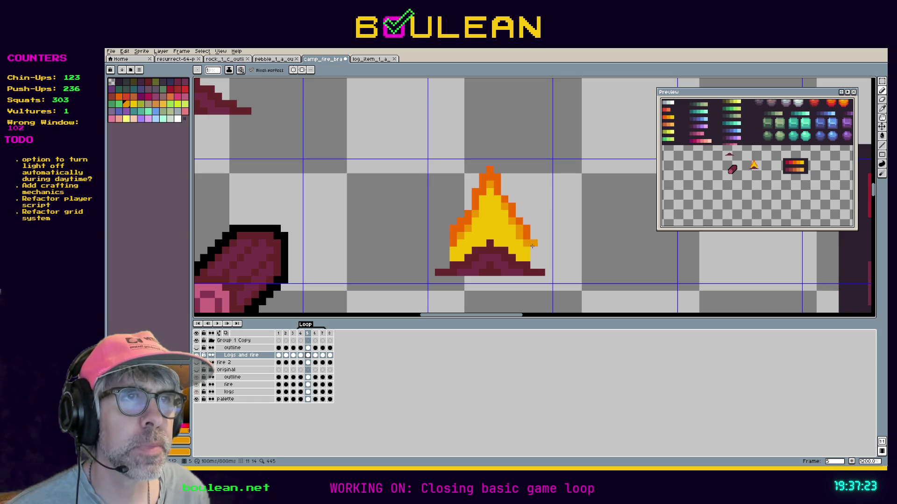
pyautogui.click(534, 251)
pyautogui.click(534, 258)
pyautogui.click(533, 265)
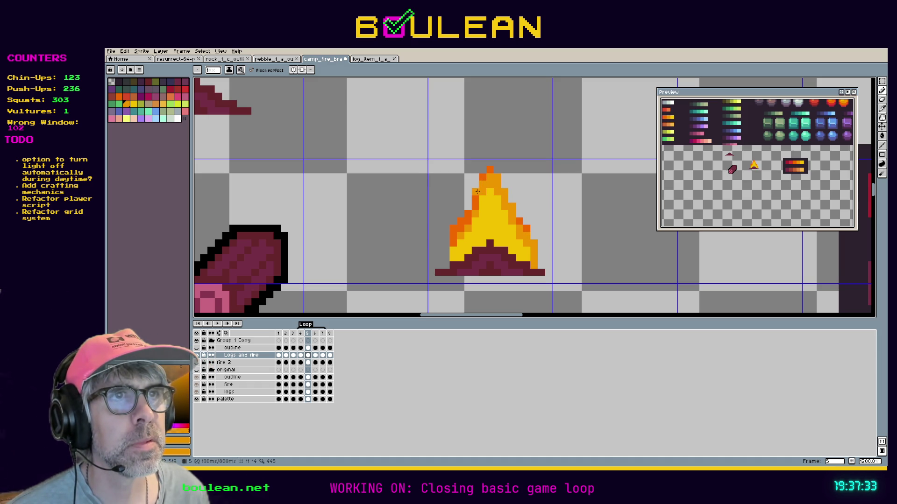
# Try repainting the flame's left, upper and lower-right edges in lighter and darker orange.
pyautogui.moveTo(474, 204); pyautogui.dragTo(452, 237)
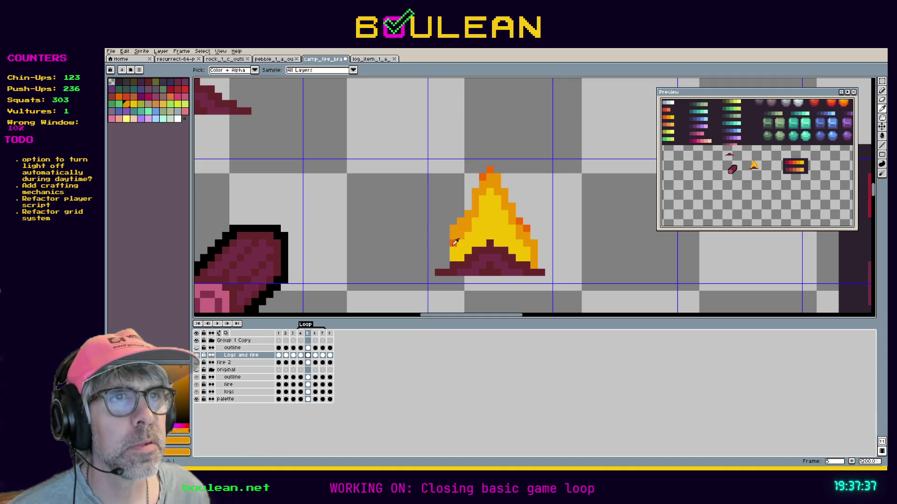
pyautogui.click(447, 264)
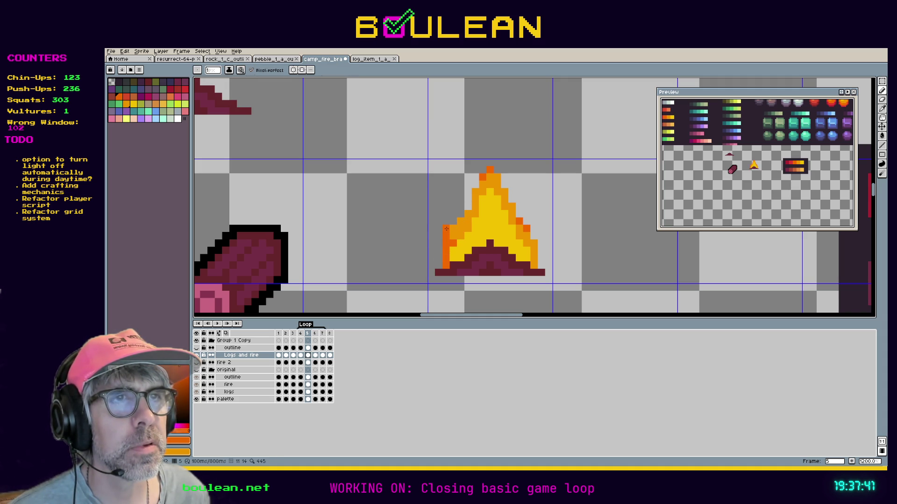
pyautogui.moveTo(467, 208)
pyautogui.mouseDown()
pyautogui.moveTo(473, 180)
pyautogui.moveTo(511, 188)
pyautogui.moveTo(520, 217)
pyautogui.mouseUp()
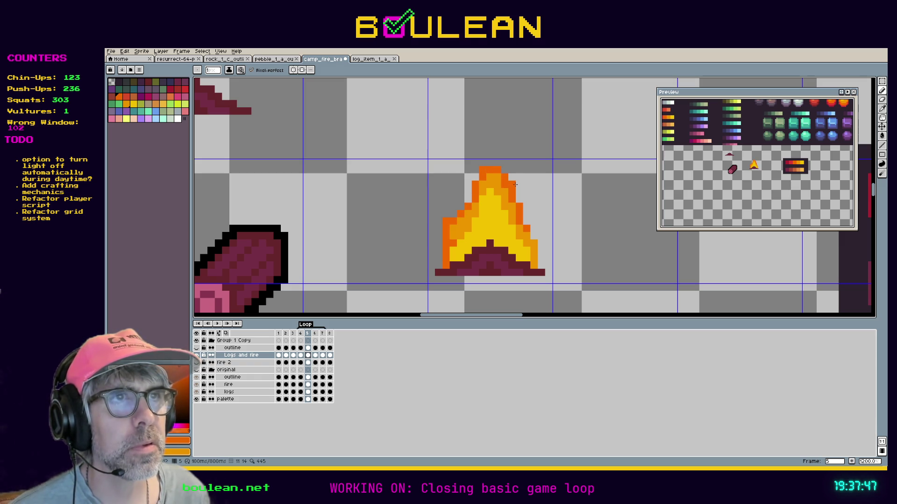
pyautogui.moveTo(532, 234); pyautogui.dragTo(537, 242)
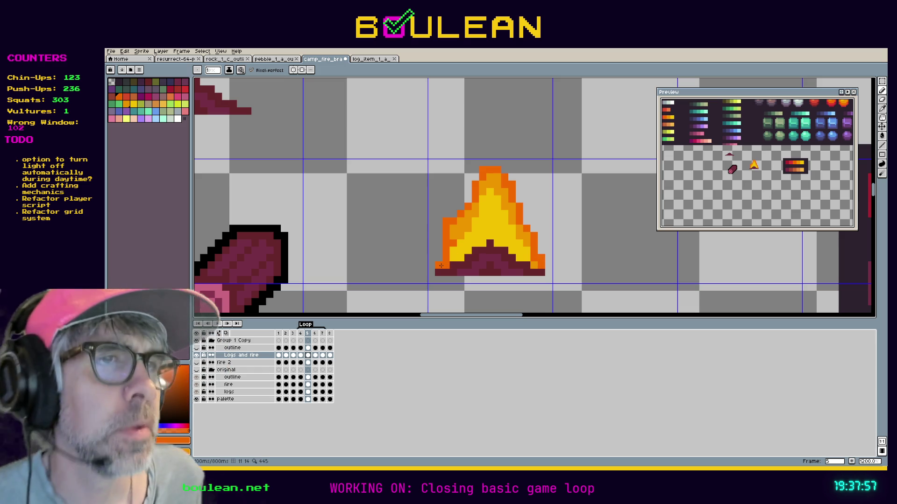
# Undo the trial pencil strokes on the flame with Ctrl+Z, back on the Pencil.
pyautogui.hotkey('ctrl', 'z')
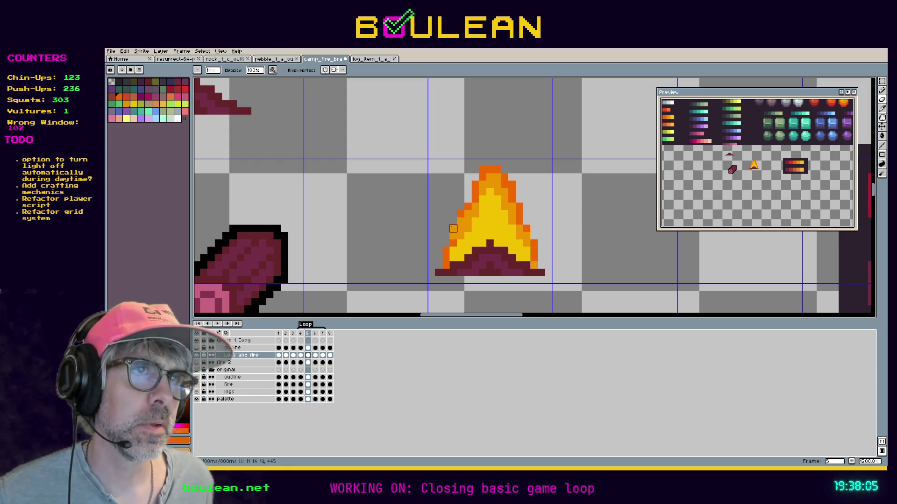
pyautogui.keyDown('alt'); pyautogui.click(453, 229); pyautogui.keyUp('alt')
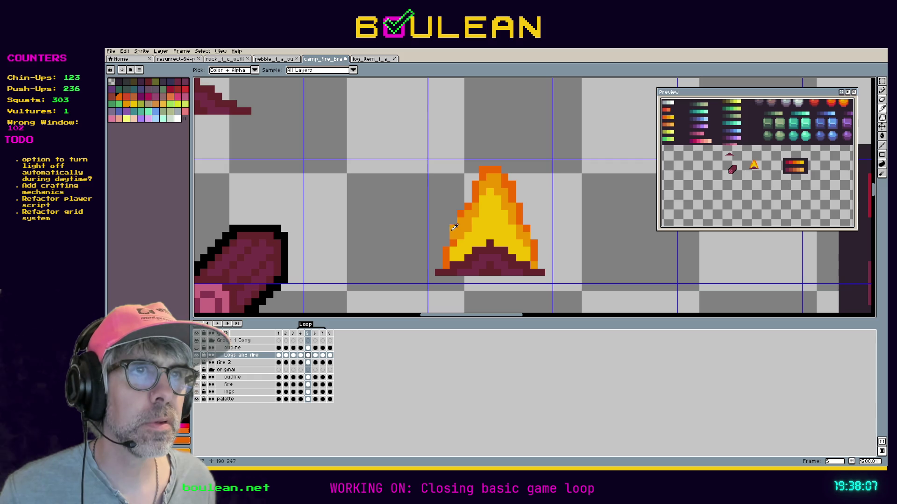
pyautogui.press('i')
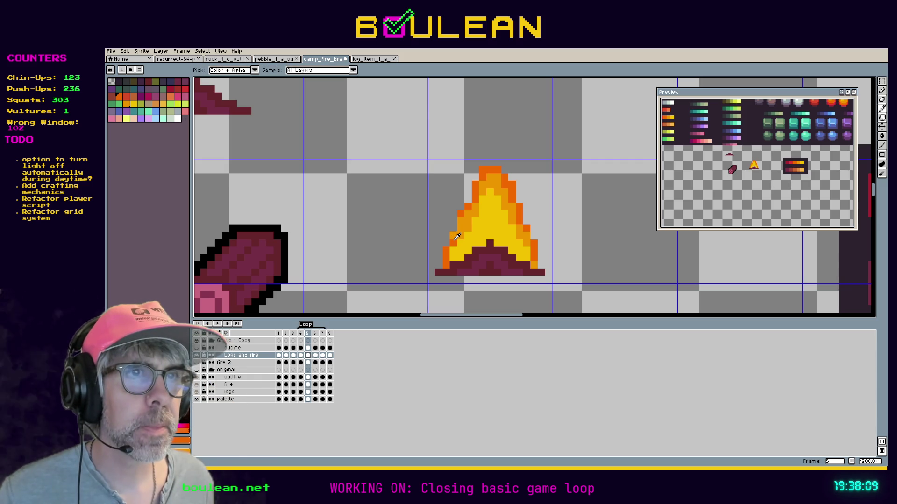
pyautogui.press('v')
pyautogui.press('b')
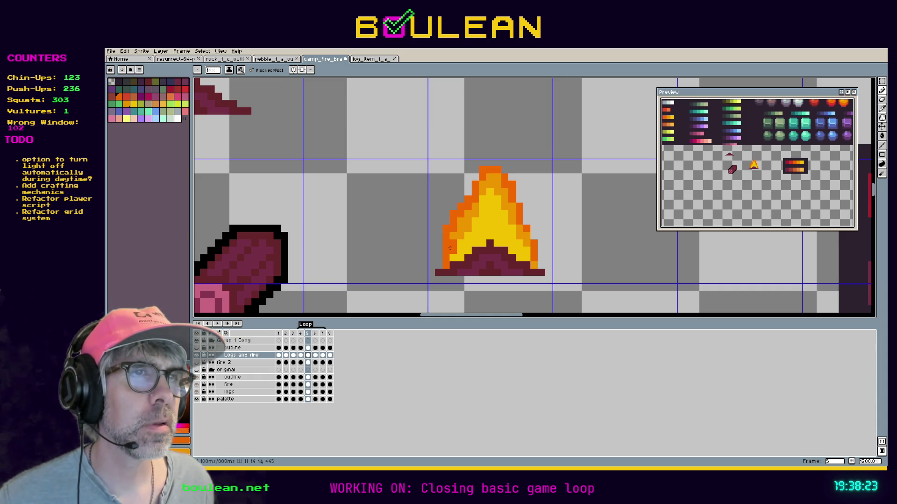
pyautogui.hotkey('ctrl', 'z')
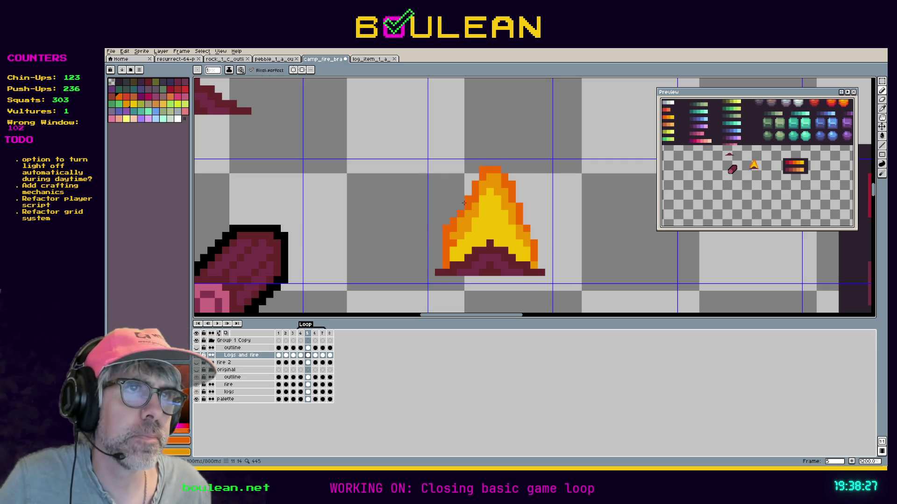
# Add frame 6 after frame 5, mark frames 4–6 as the loop section, then return to frame 5.
pyautogui.rightClick(310, 336)
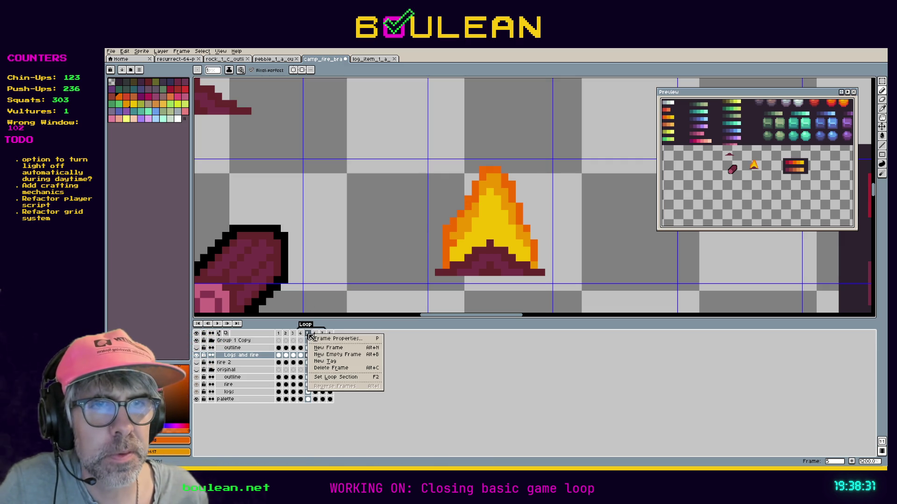
pyautogui.click(320, 347)
pyautogui.moveTo(301, 333); pyautogui.dragTo(318, 336)
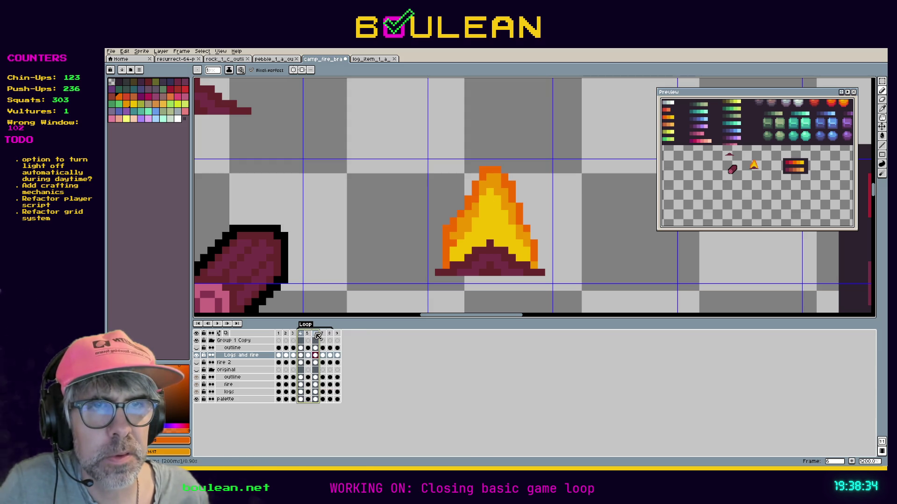
pyautogui.rightClick(318, 336)
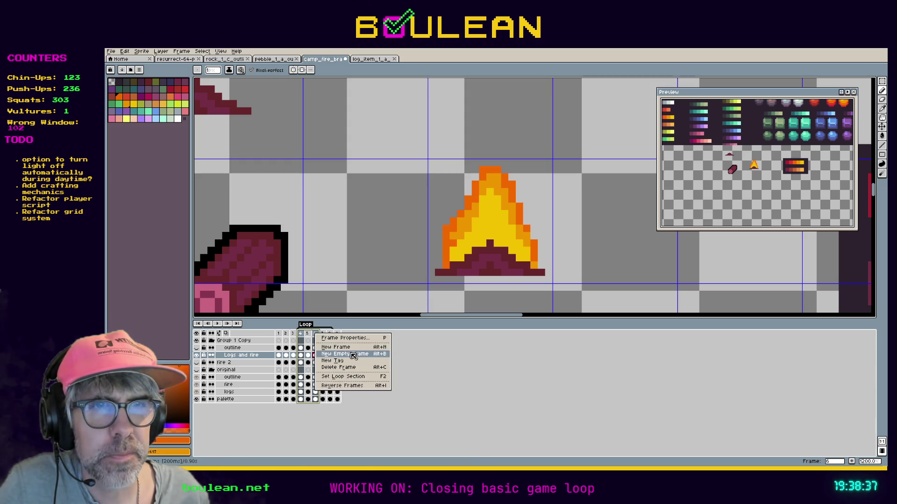
pyautogui.click(356, 377)
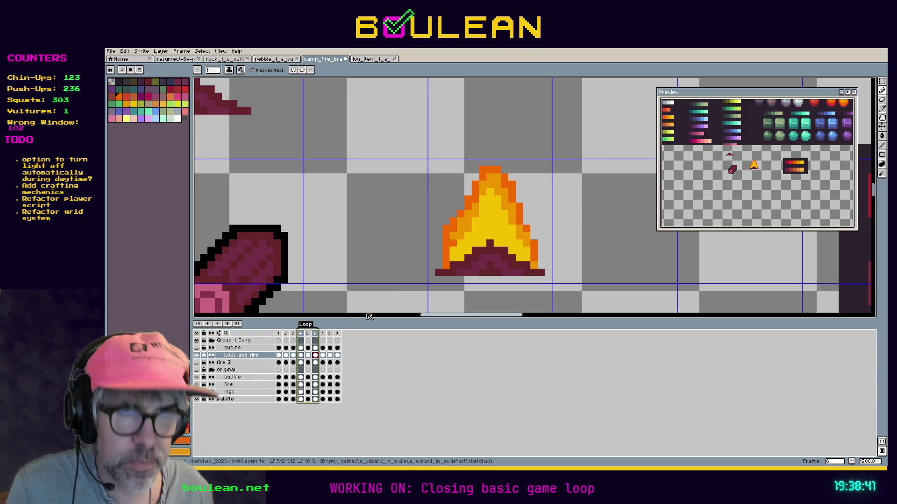
pyautogui.click(318, 351)
pyautogui.press('Left')
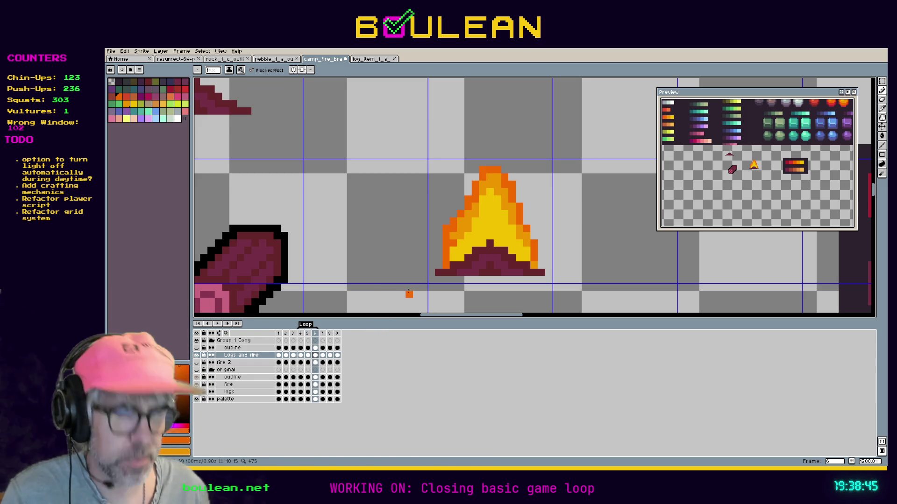
# Turn two upper flame pixels yellow and add orange pixels along the flame's right edge.
pyautogui.keyDown('alt'); pyautogui.click(451, 243); pyautogui.keyUp('alt')
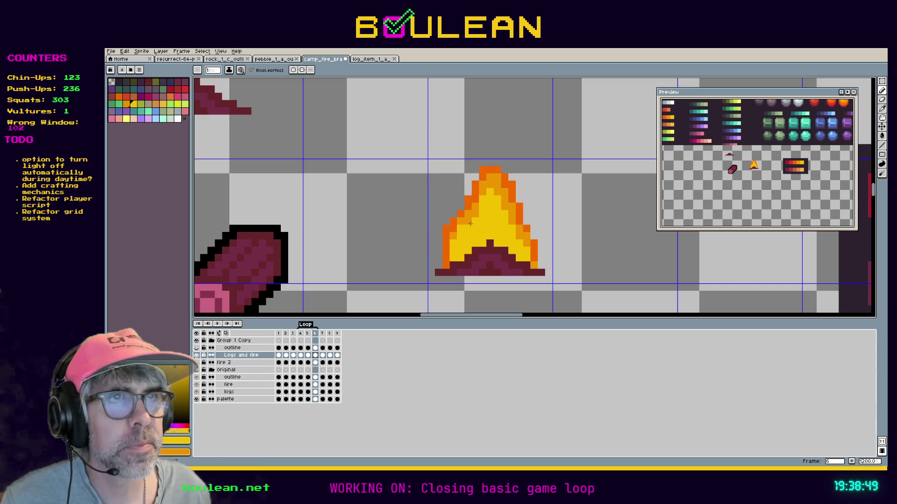
pyautogui.click(479, 196)
pyautogui.click(492, 188)
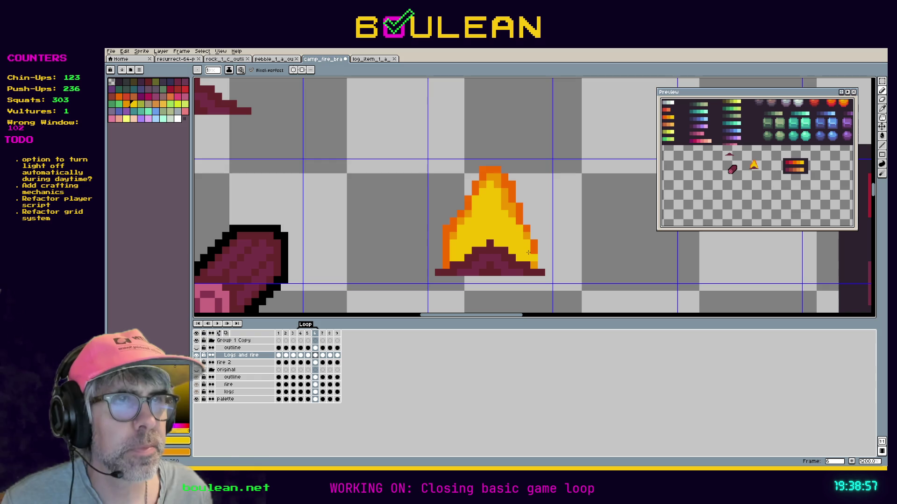
pyautogui.press('i')
pyautogui.click(529, 234)
pyautogui.press('b')
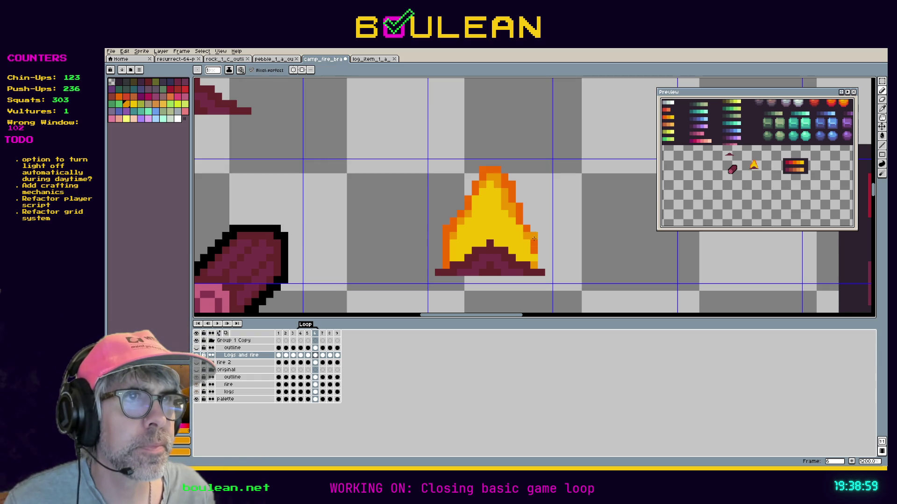
pyautogui.moveTo(538, 251); pyautogui.dragTo(541, 260)
pyautogui.press('i')
pyautogui.click(536, 258)
pyautogui.press('b')
pyautogui.press('i')
pyautogui.click(541, 256)
pyautogui.press('b')
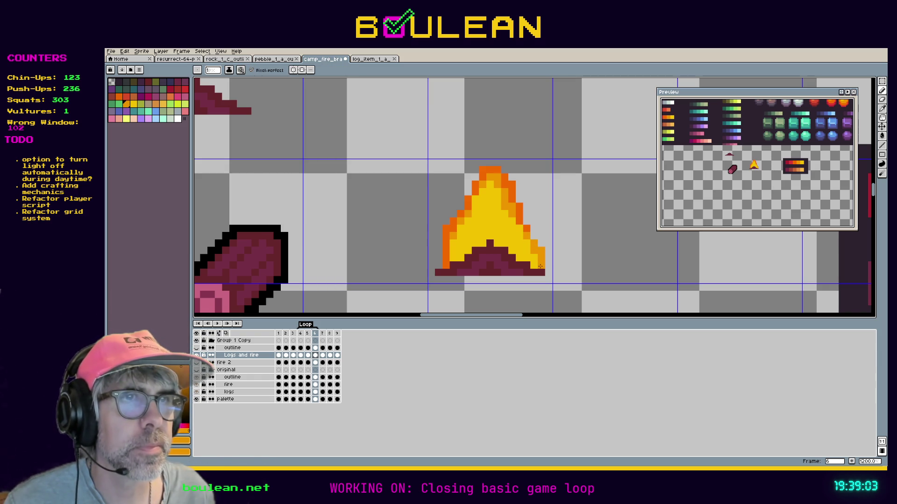
# Lighten the orange along the flame's left edge from bottom to top.
pyautogui.moveTo(445, 244); pyautogui.dragTo(443, 262)
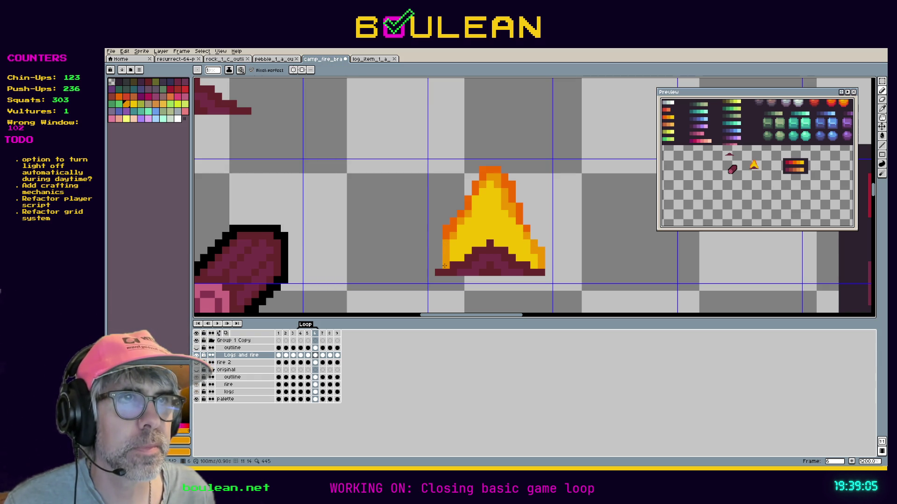
pyautogui.press('i')
pyautogui.click(448, 230)
pyautogui.press('b')
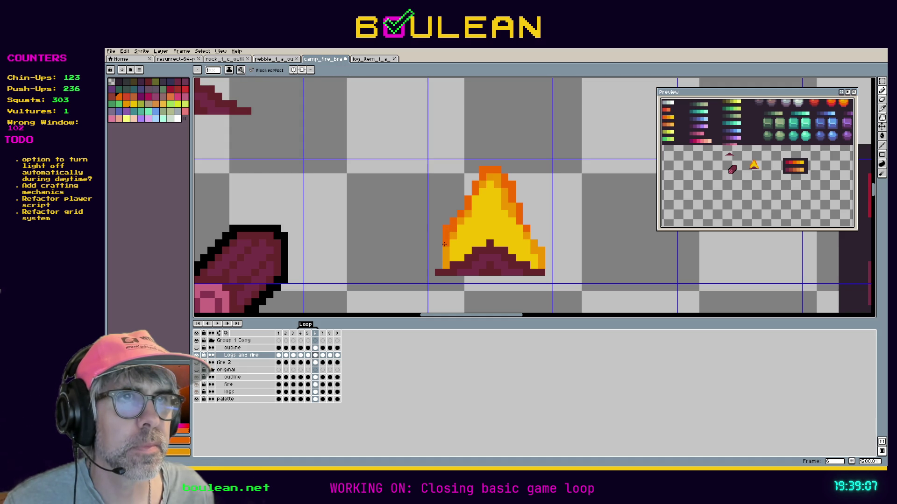
pyautogui.keyDown('alt'); pyautogui.click(450, 229); pyautogui.keyUp('alt')
pyautogui.click(454, 221)
pyautogui.click(460, 214)
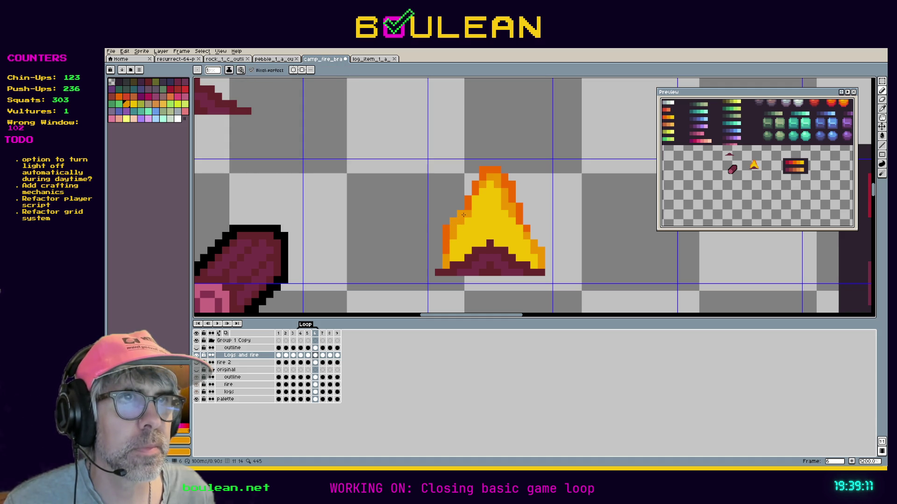
pyautogui.click(467, 198)
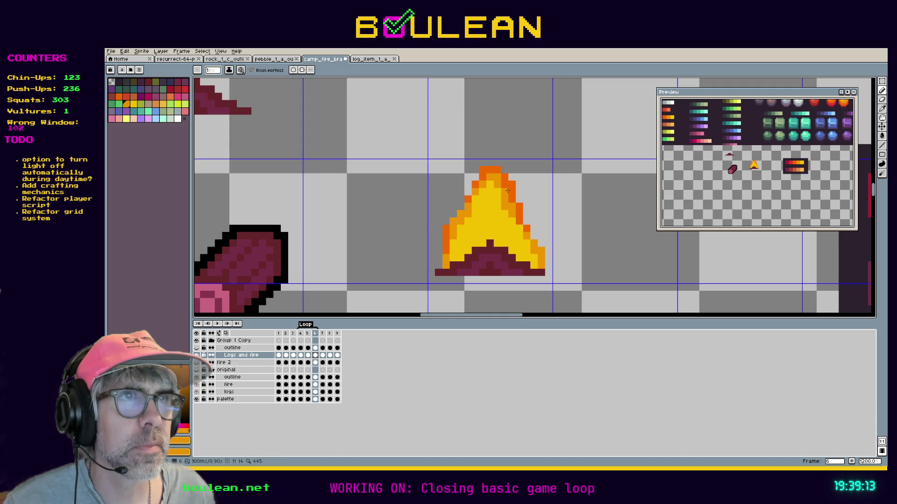
# Add a darker orange rim on the flame's left and right edges, then play the animation.
pyautogui.press('alt')
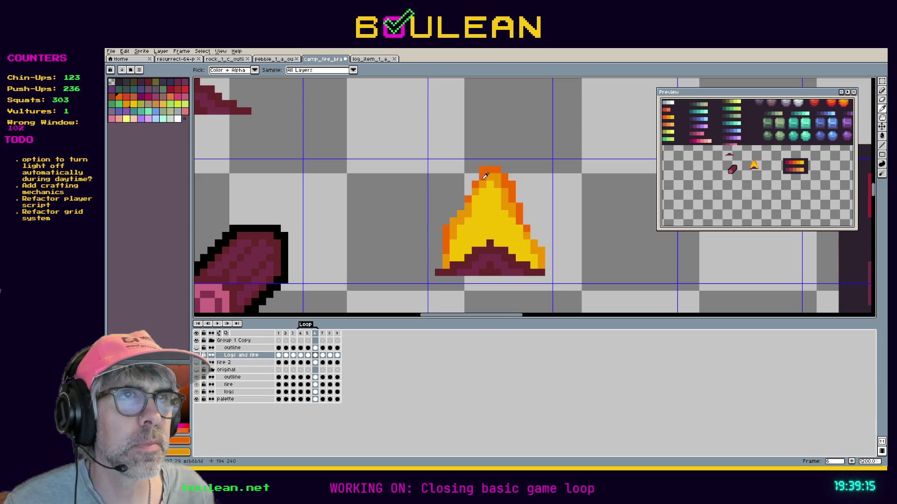
pyautogui.keyDown('alt'); pyautogui.click(486, 170); pyautogui.keyUp('alt')
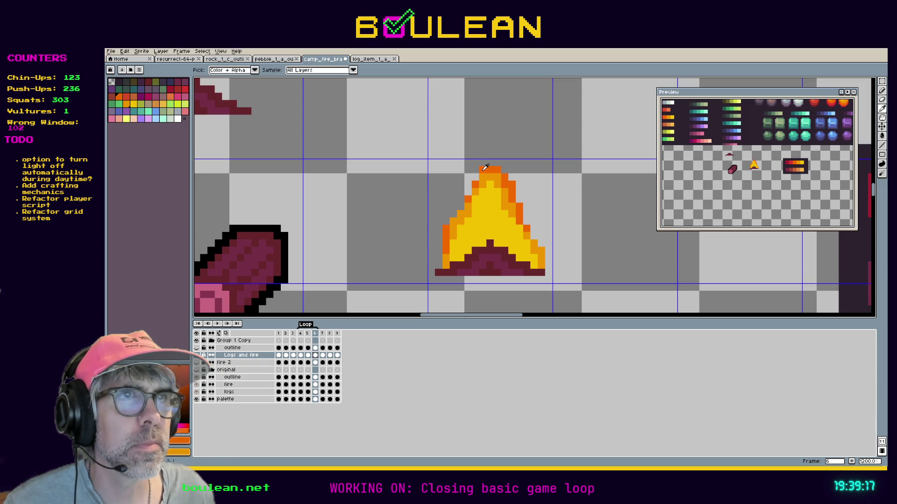
pyautogui.click(469, 184)
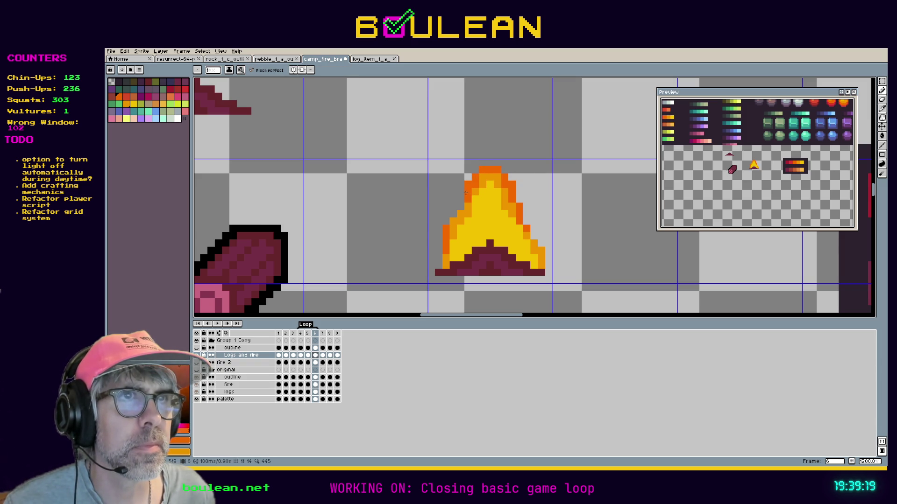
pyautogui.click(446, 217)
pyautogui.click(525, 220)
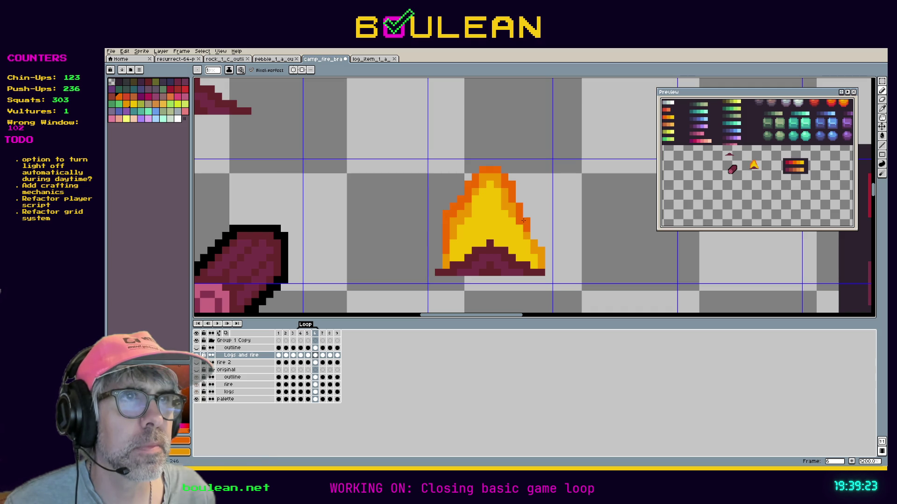
pyautogui.click(540, 241)
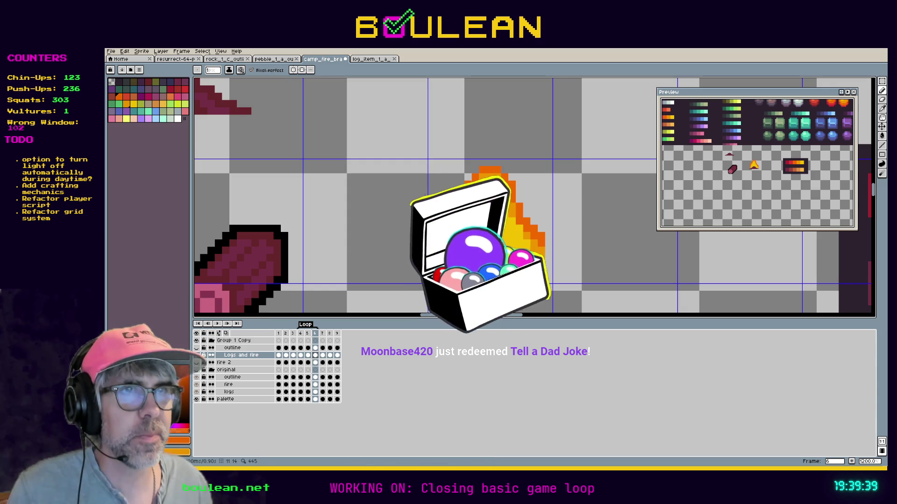
pyautogui.press('i')
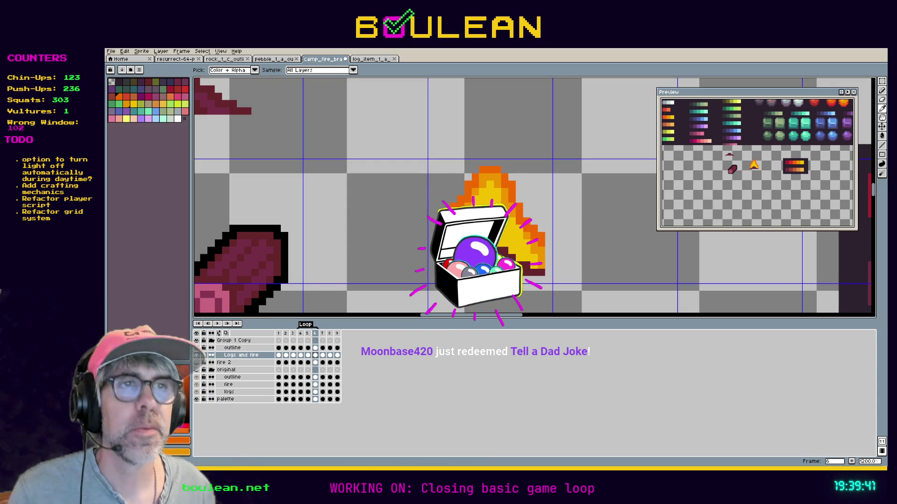
pyautogui.click(217, 324)
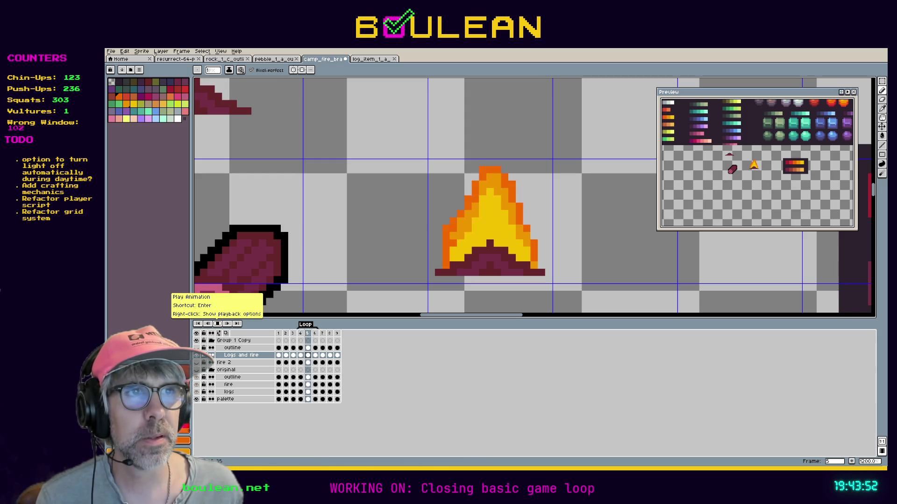
# Stop playback and select the outline layer's frame 4 cel with the Pencil active.
pyautogui.click(306, 336)
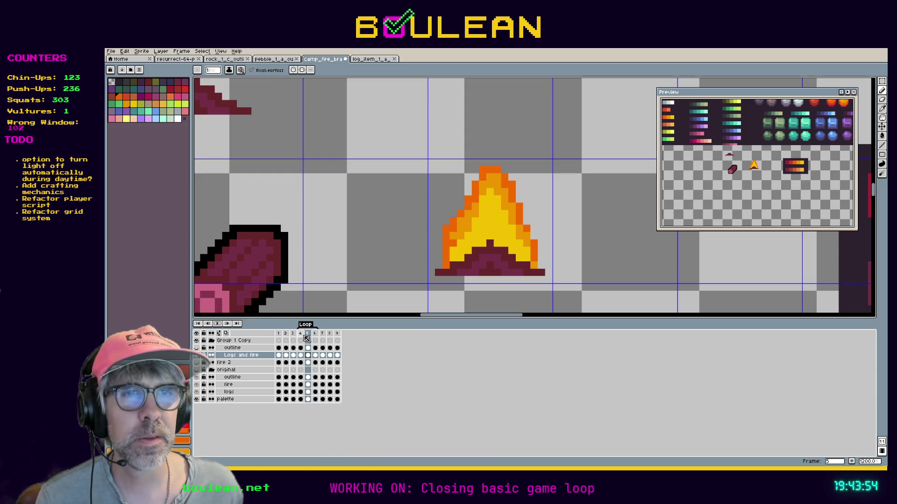
pyautogui.click(302, 334)
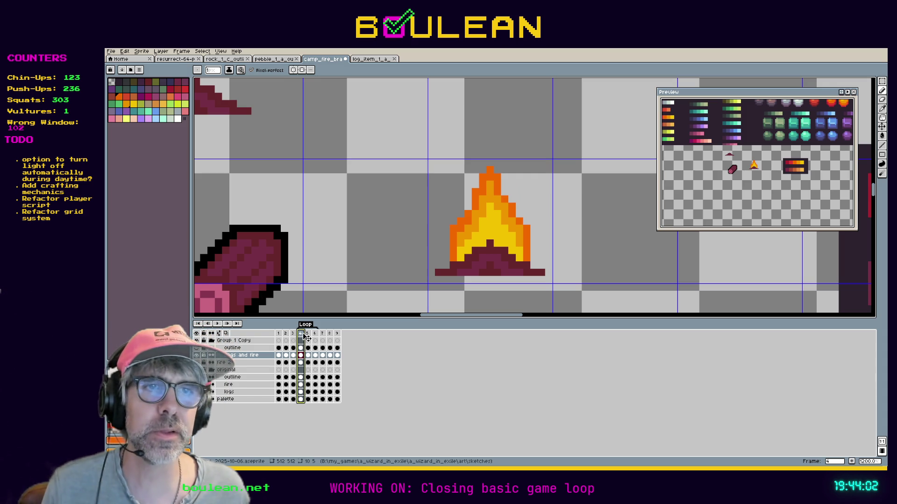
pyautogui.click(301, 348)
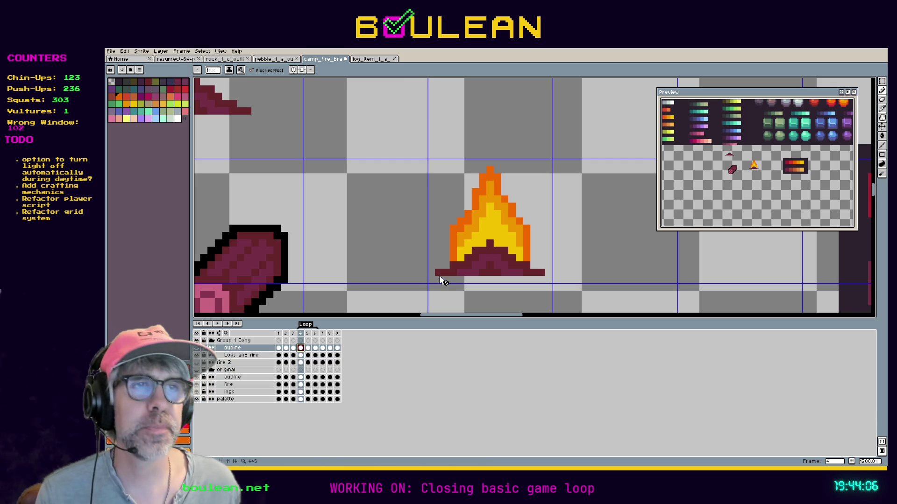
pyautogui.press('i')
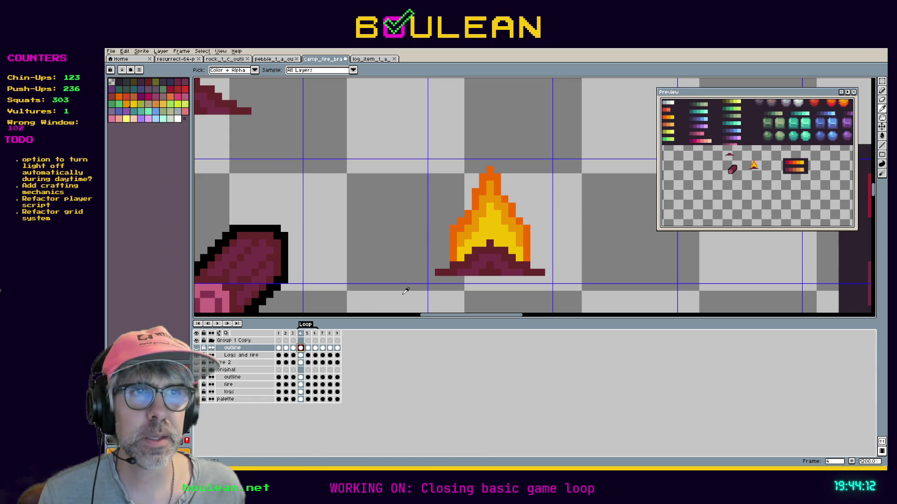
pyautogui.press('b')
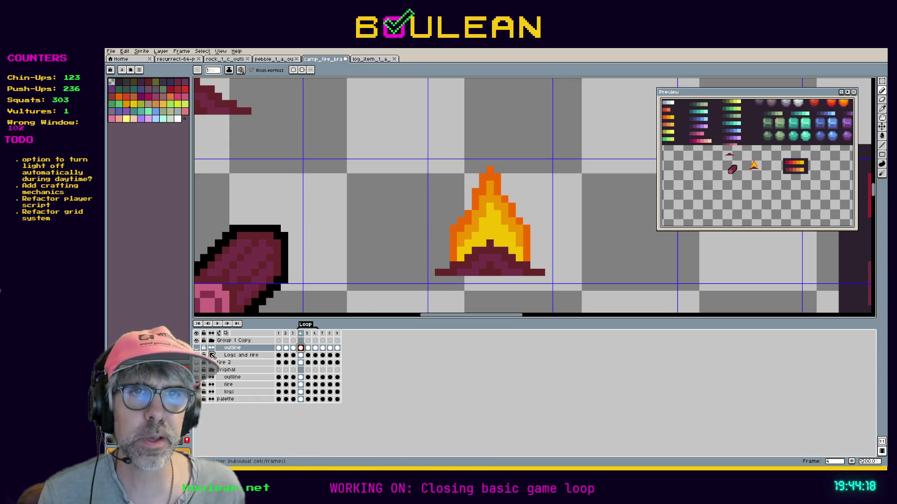
# Add a new layer above the outline layer and name it NewOutline.
pyautogui.rightClick(230, 349)
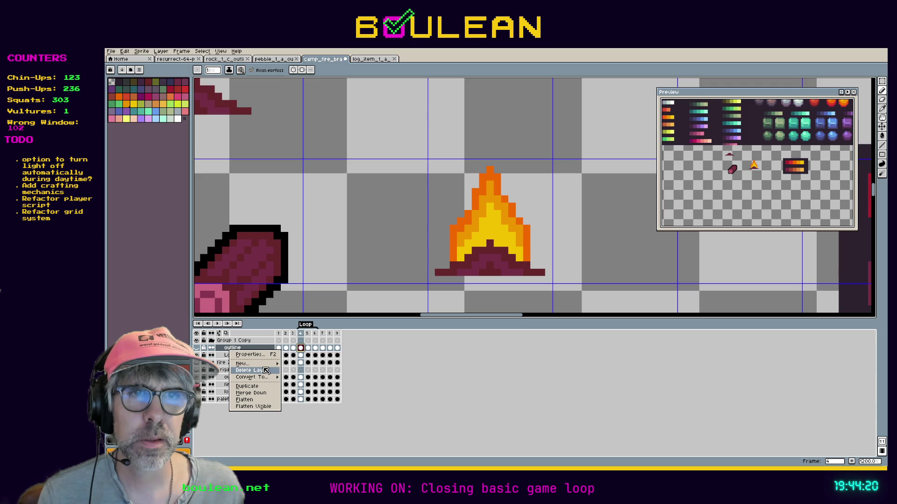
pyautogui.click(290, 367)
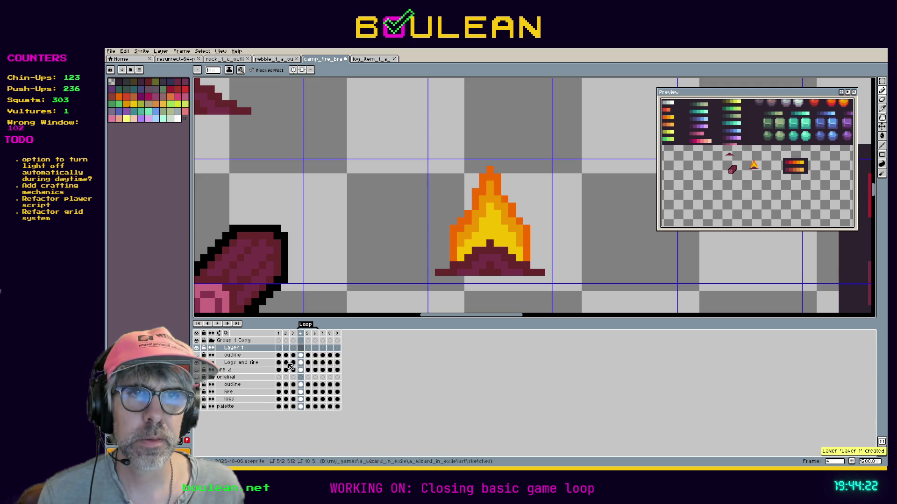
pyautogui.doubleClick(249, 350)
pyautogui.write('NewOutline')
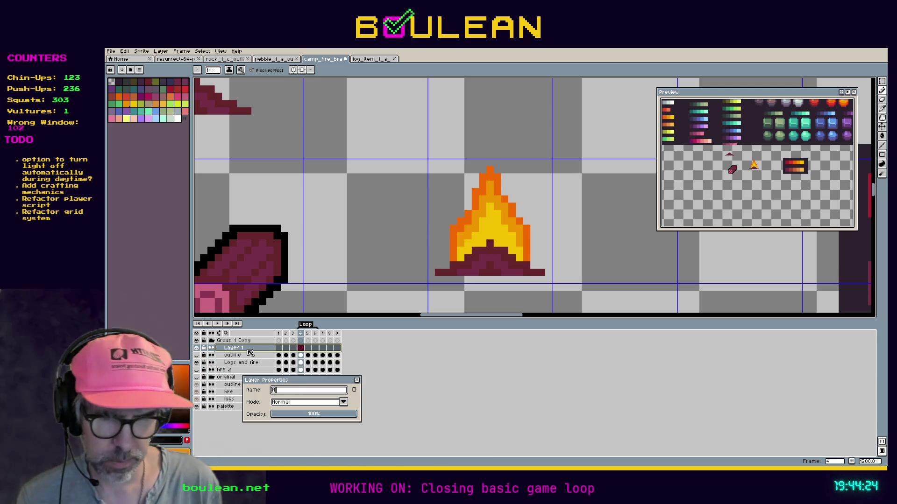
pyautogui.press('Return')
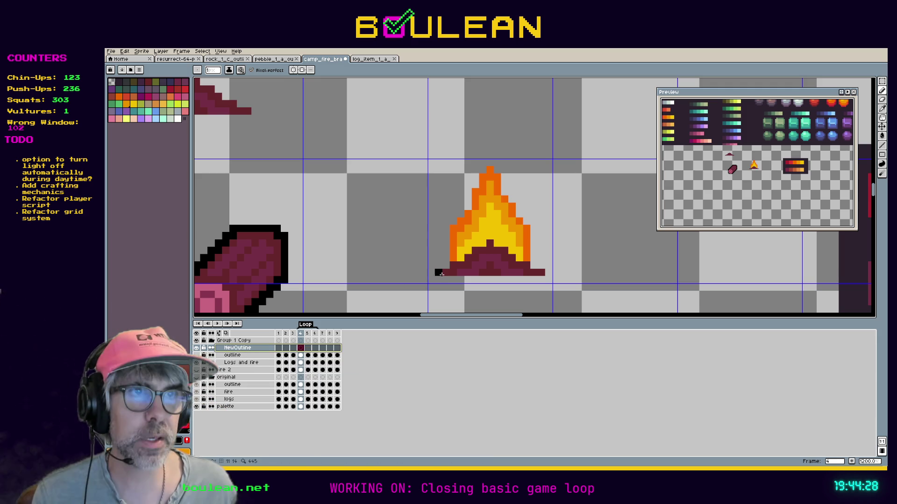
# Sample black and outline frame 4's logs and flame edges in black.
pyautogui.press('i')
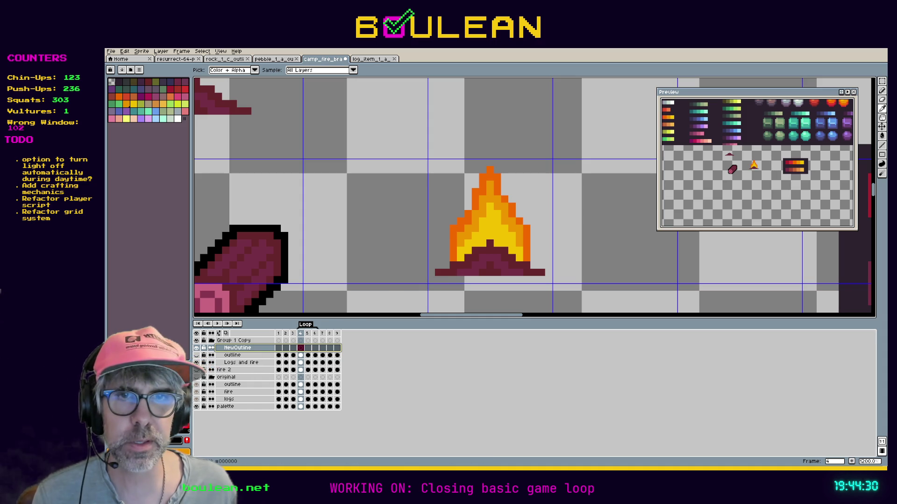
pyautogui.press('b')
pyautogui.moveTo(435, 281); pyautogui.dragTo(547, 280)
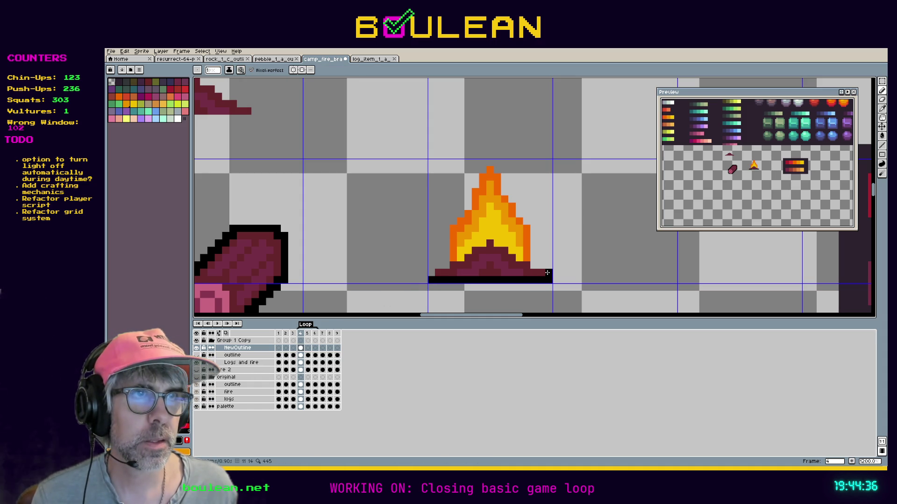
pyautogui.click(536, 265)
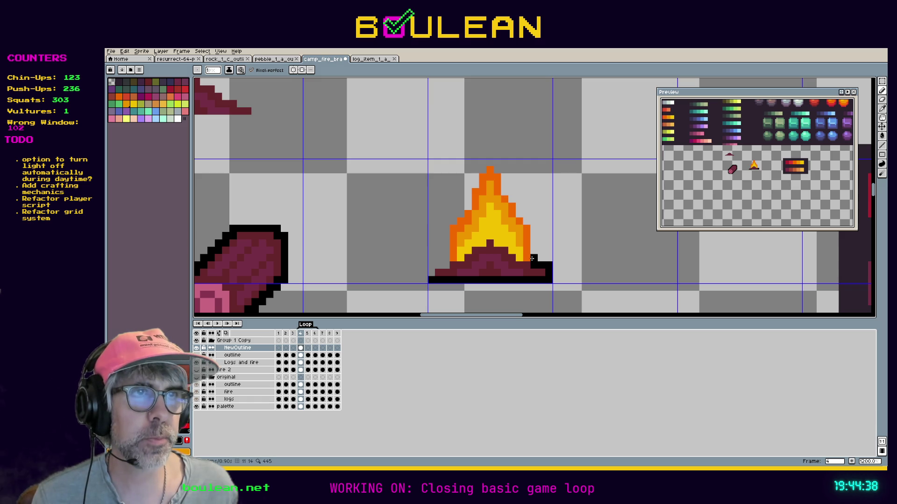
pyautogui.moveTo(534, 241)
pyautogui.mouseDown()
pyautogui.moveTo(534, 220)
pyautogui.moveTo(505, 193)
pyautogui.moveTo(496, 163)
pyautogui.moveTo(475, 171)
pyautogui.moveTo(433, 269)
pyautogui.mouseUp()
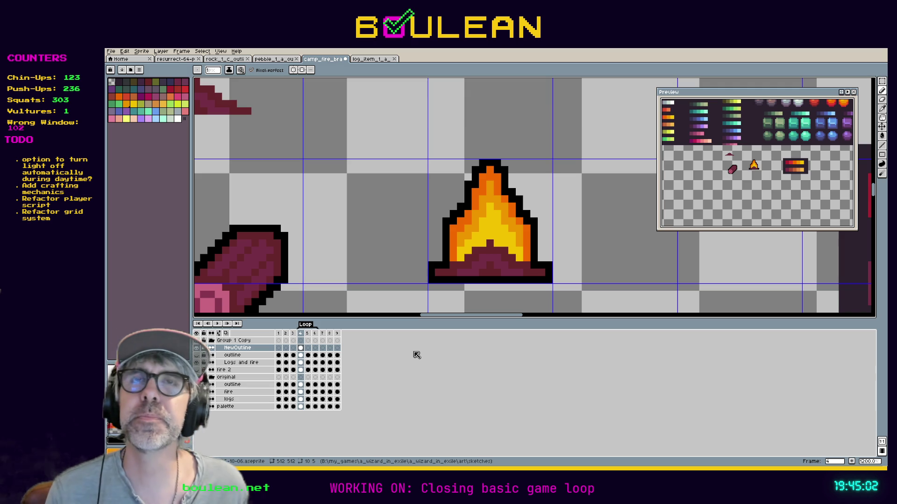
# Outline frame 5's fire base and the flame's right edge in black.
pyautogui.click(308, 334)
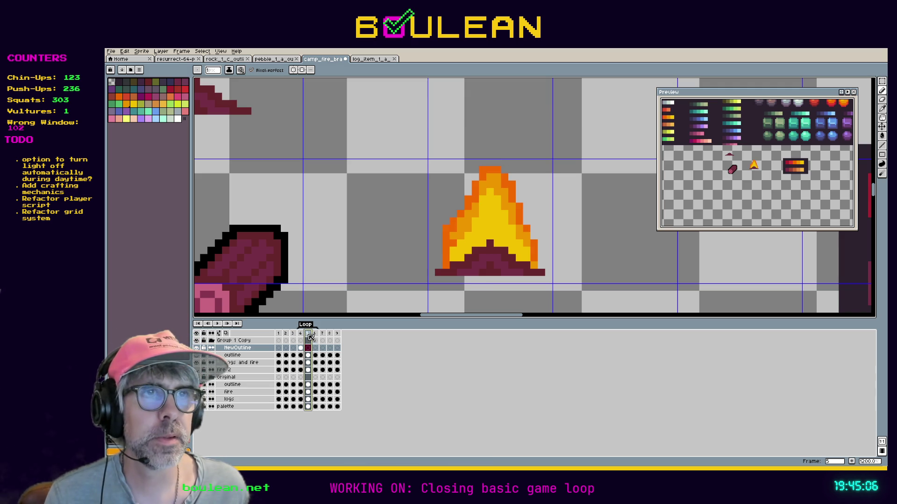
pyautogui.moveTo(431, 279)
pyautogui.mouseDown()
pyautogui.moveTo(551, 282)
pyautogui.moveTo(534, 234)
pyautogui.mouseUp()
pyautogui.click(533, 223)
pyautogui.click(527, 219)
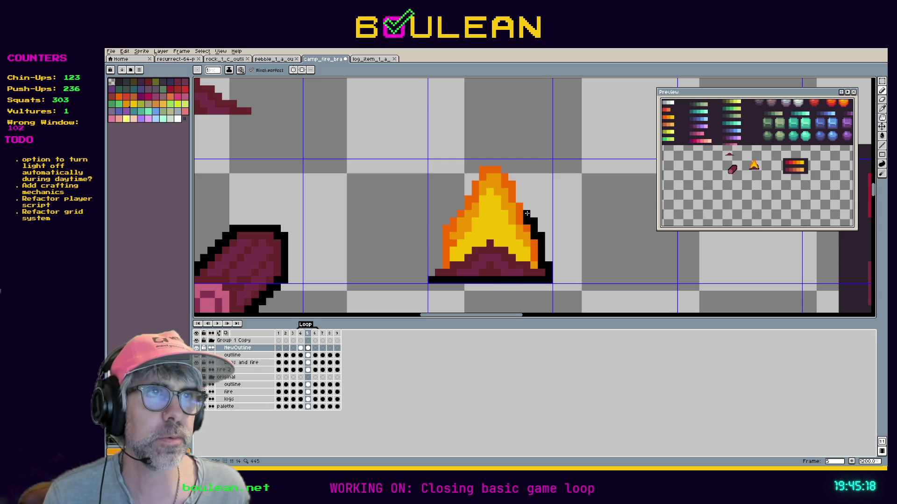
pyautogui.click(526, 198)
pyautogui.click(518, 189)
pyautogui.click(519, 184)
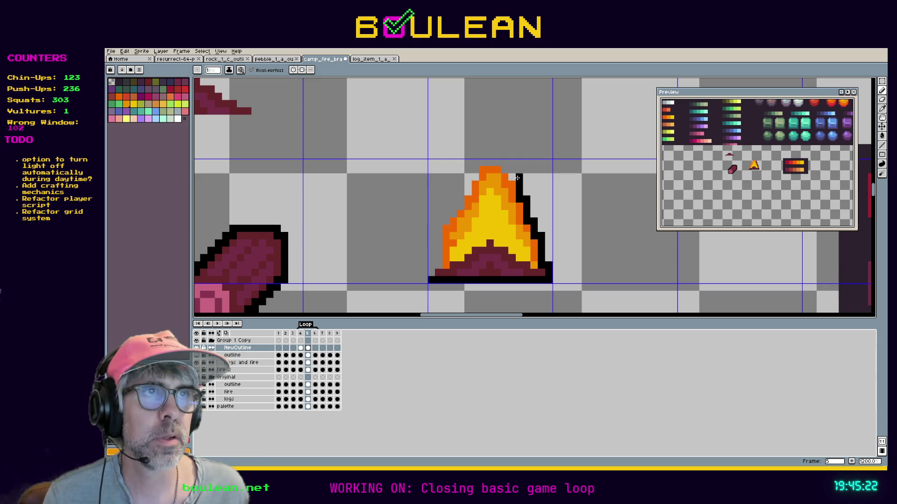
# Outline frame 5's flame tip and left side, then draw frame 6's black base line.
pyautogui.click(511, 170)
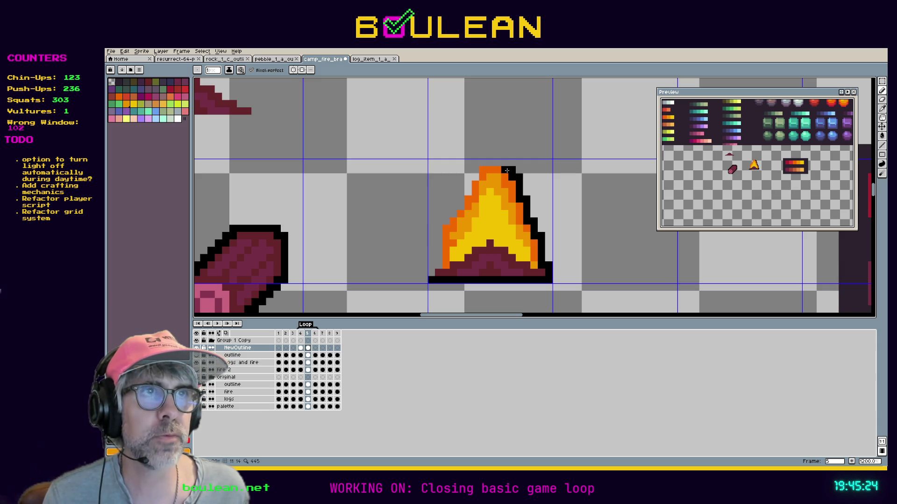
pyautogui.moveTo(503, 162)
pyautogui.mouseDown()
pyautogui.moveTo(475, 166)
pyautogui.moveTo(440, 221)
pyautogui.moveTo(432, 272)
pyautogui.mouseUp()
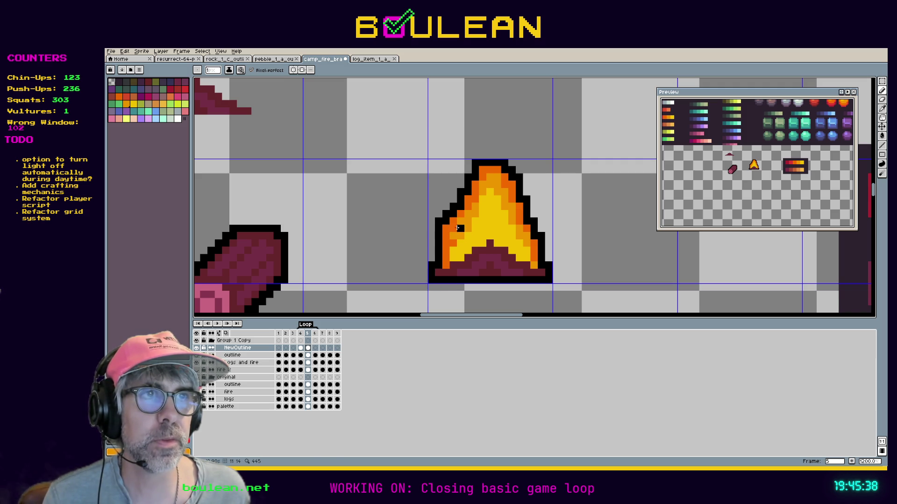
pyautogui.click(316, 334)
pyautogui.moveTo(431, 280)
pyautogui.mouseDown()
pyautogui.moveTo(551, 279)
pyautogui.moveTo(520, 177)
pyautogui.moveTo(505, 162)
pyautogui.moveTo(474, 162)
pyautogui.moveTo(452, 195)
pyautogui.mouseUp()
# Add black outline pixels down the flame's left edge to the logs, then play the animation.
pyautogui.click(469, 171)
pyautogui.click(444, 198)
pyautogui.click(439, 208)
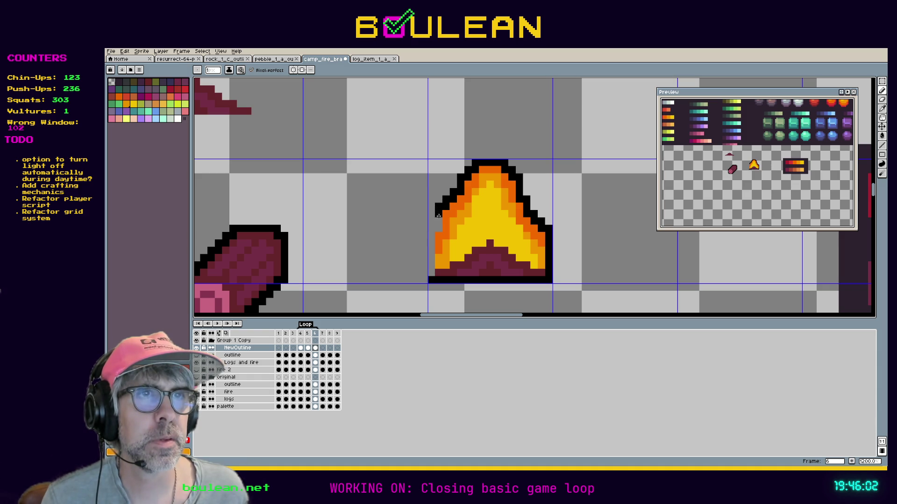
pyautogui.click(439, 227)
pyautogui.click(428, 230)
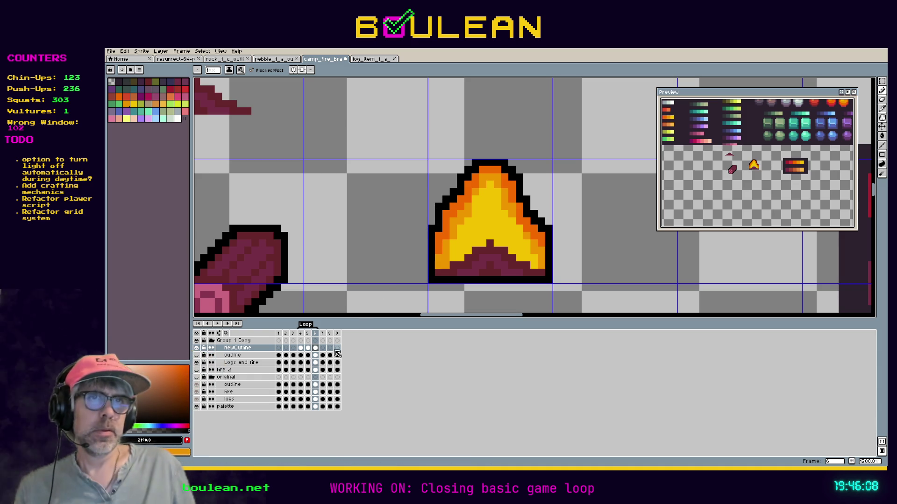
pyautogui.click(217, 324)
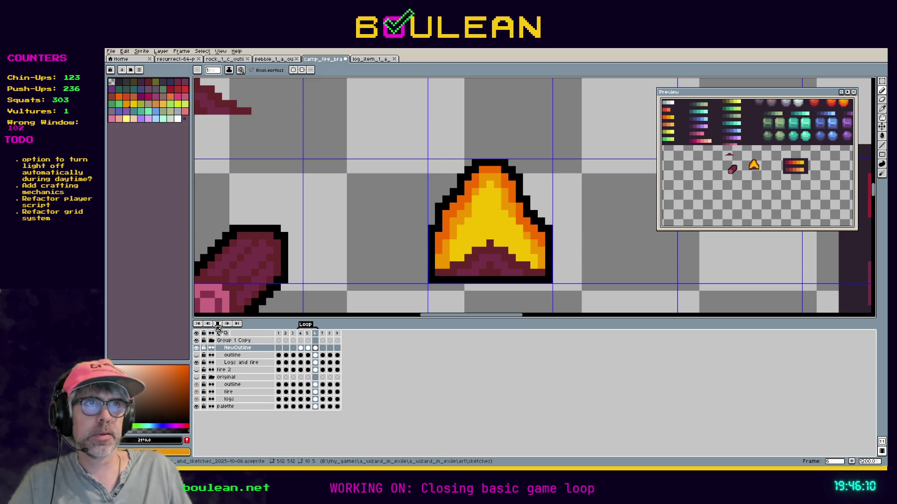
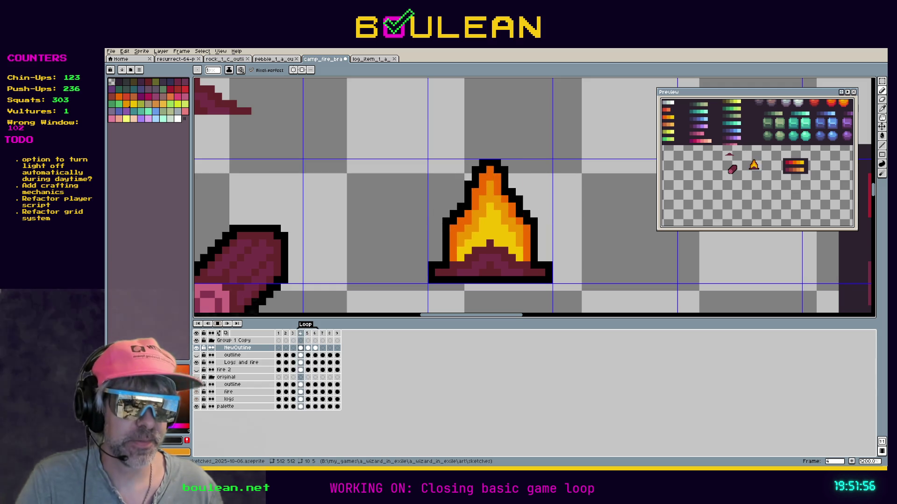
# Advance the campfire animation two frames, then open Gamedle in Chrome from the Games bookmarks.
pyautogui.hotkey('alt', 'Tab')
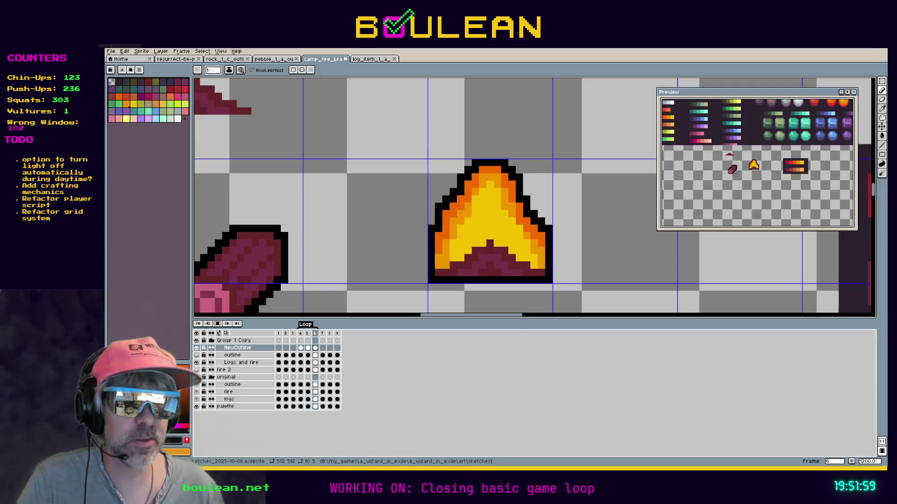
pyautogui.hotkey('alt', 'Tab')
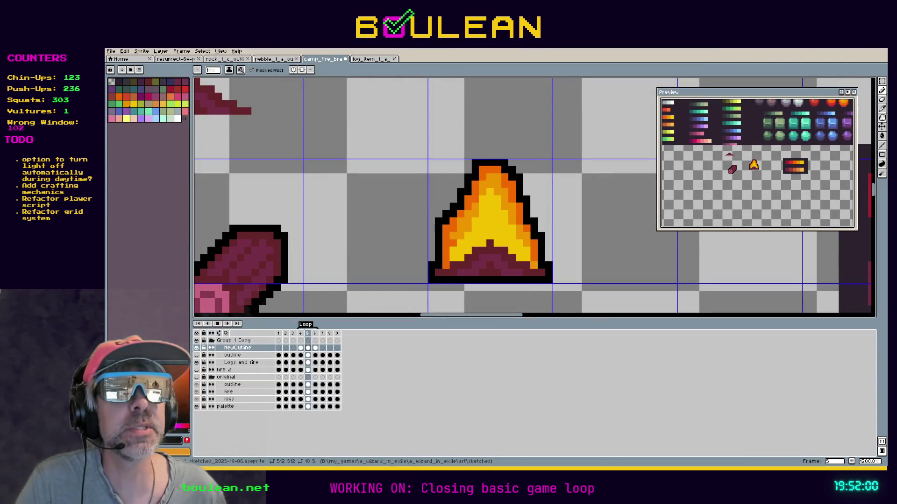
pyautogui.hotkey('alt', 'Tab')
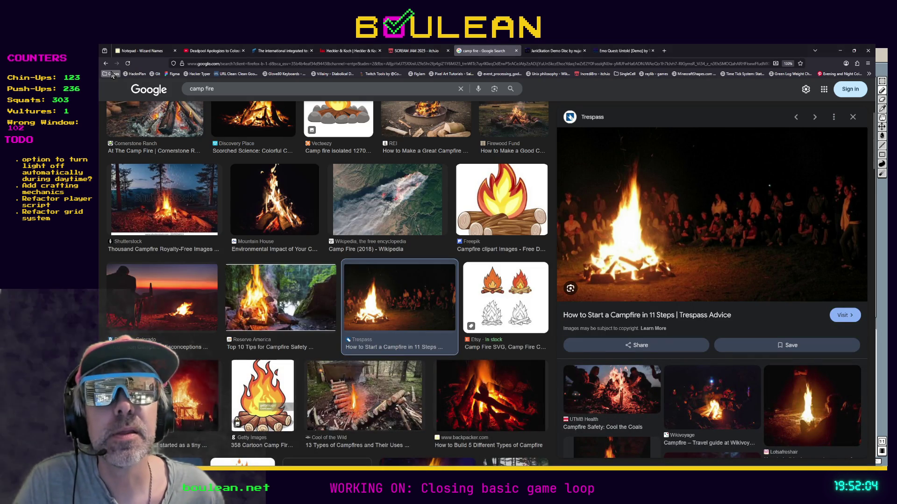
pyautogui.click(125, 94)
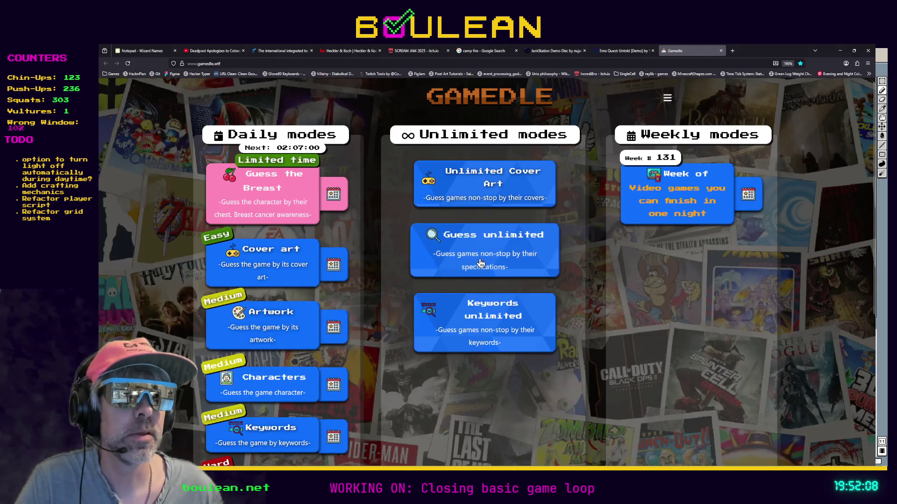
# Begin a Guess unlimited Gamedle round at Normal difficulty with 10 lives.
pyautogui.click(480, 259)
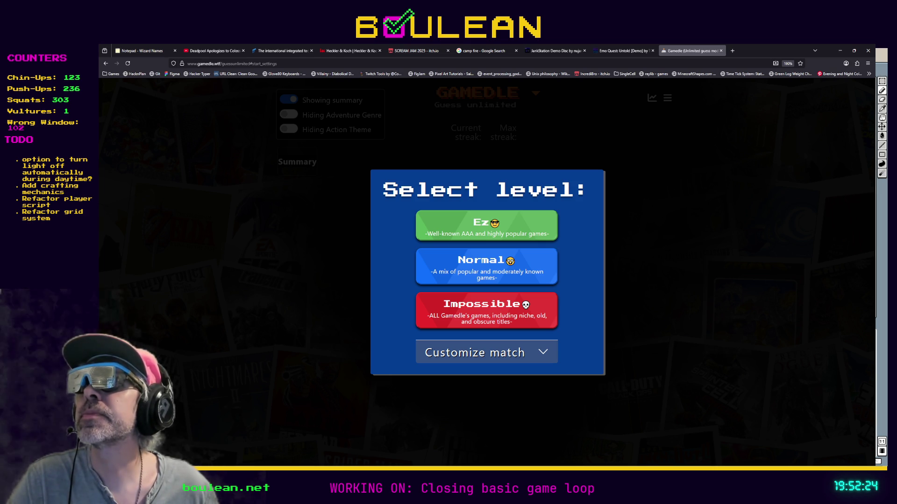
pyautogui.click(446, 257)
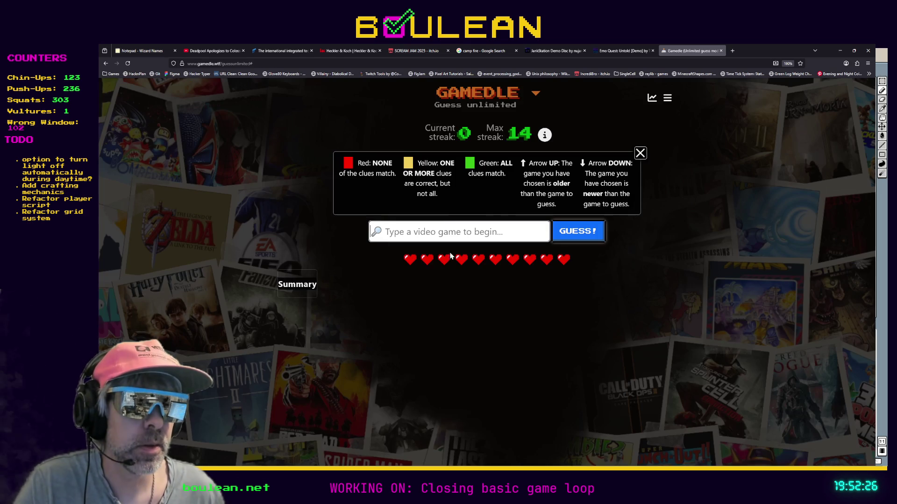
# Guess Dungeon Siege II, chosen from the 'DSiege' search suggestions.
pyautogui.write('Dunge')
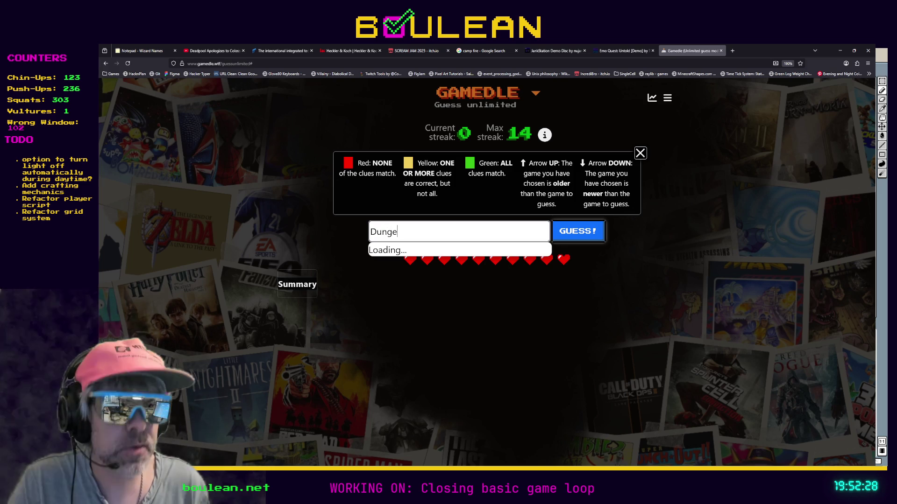
pyautogui.write('on Siege')
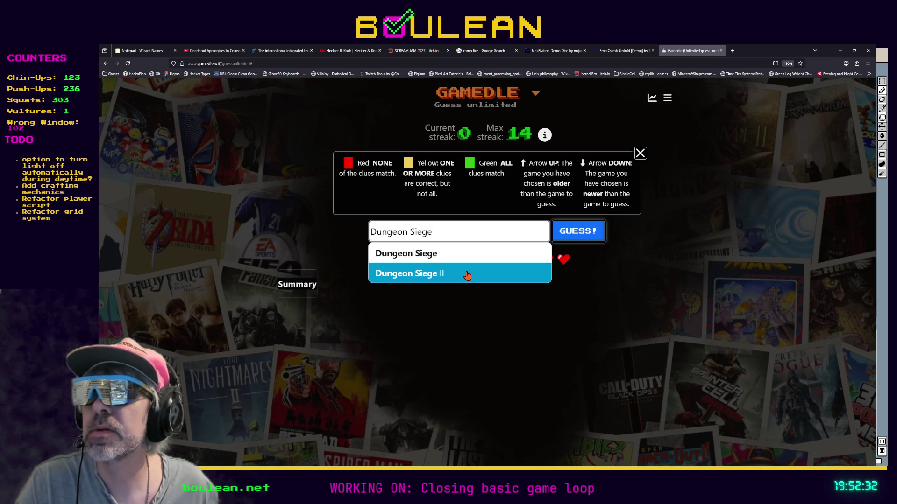
pyautogui.click(467, 276)
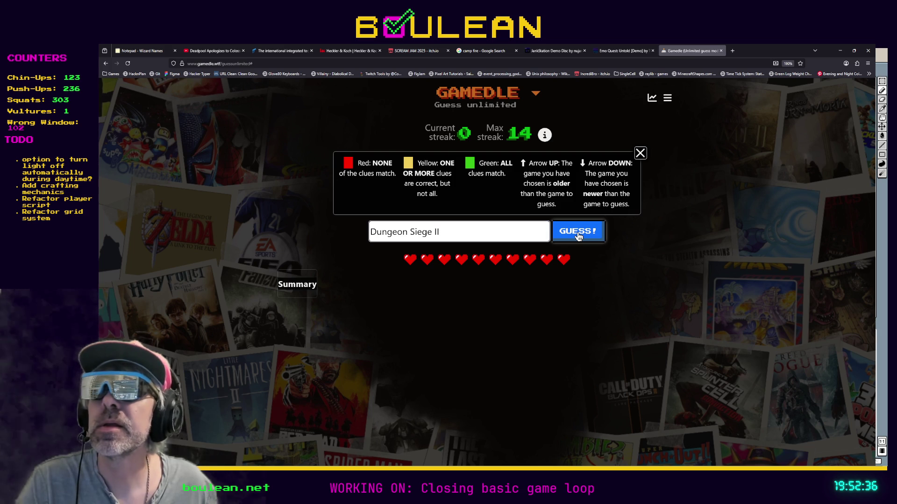
pyautogui.click(578, 237)
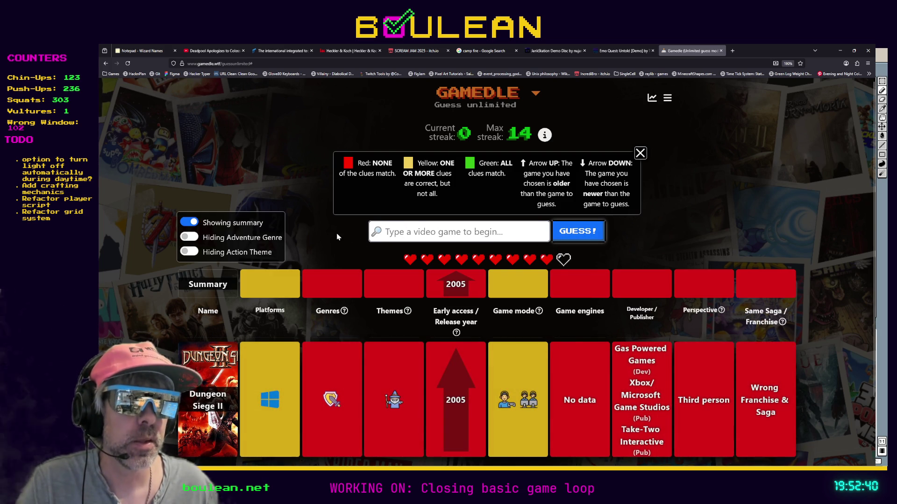
# Check the platform, genre and game mode clue tooltips for Dungeon Siege II.
pyautogui.scroll(-2, 338, 236)
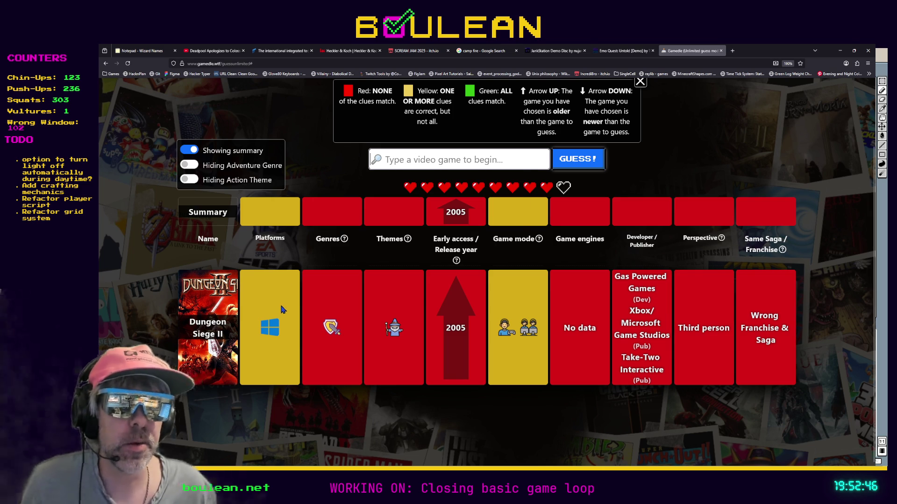
pyautogui.moveTo(275, 330)
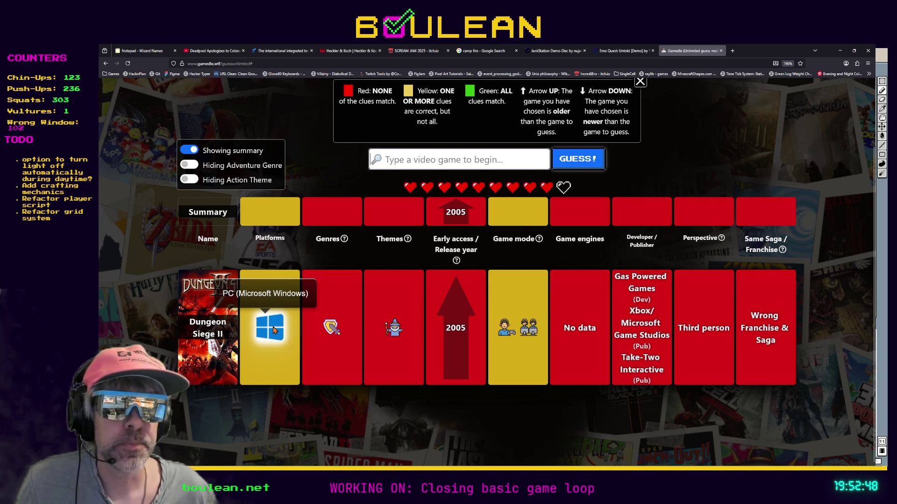
pyautogui.moveTo(333, 328)
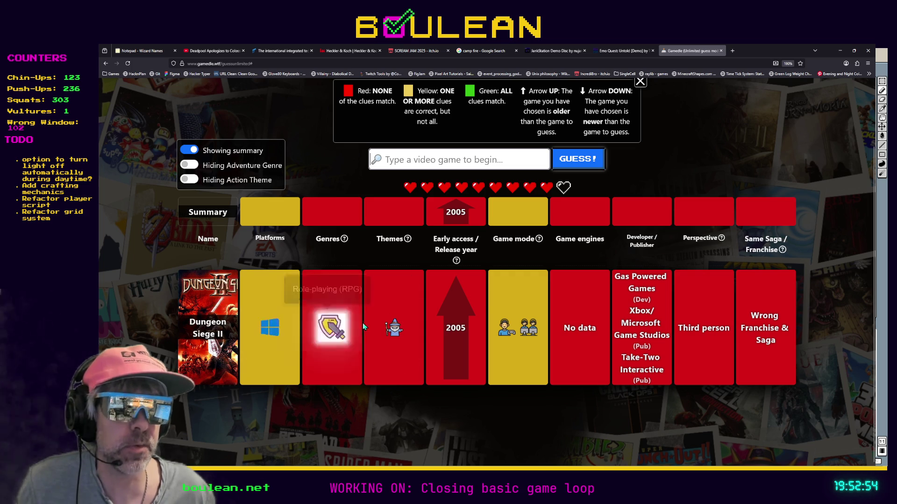
pyautogui.moveTo(516, 334)
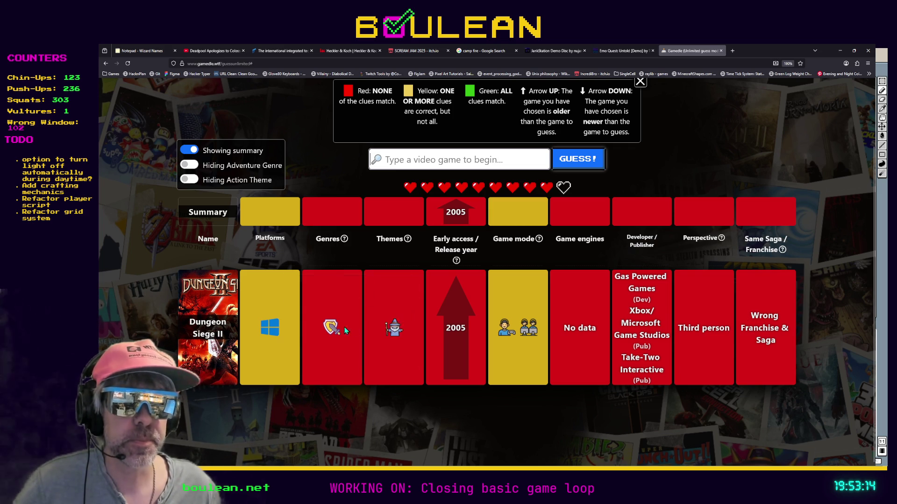
pyautogui.click(189, 167)
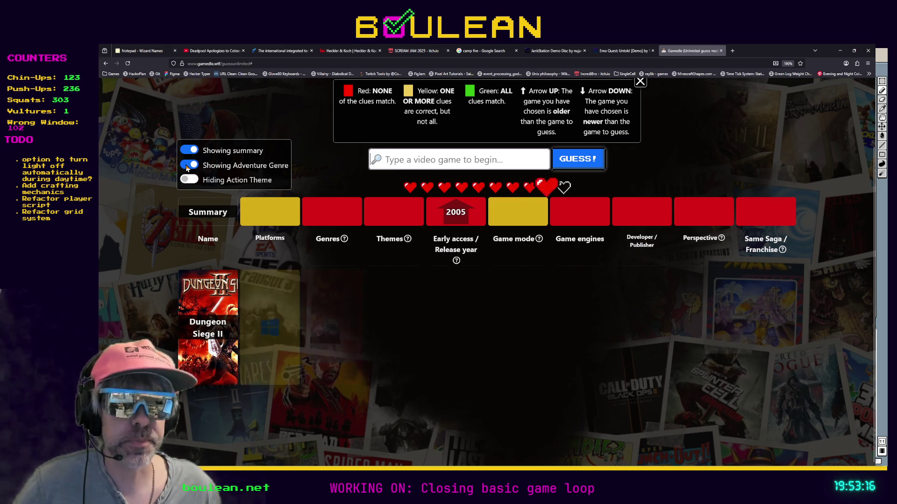
pyautogui.click(188, 166)
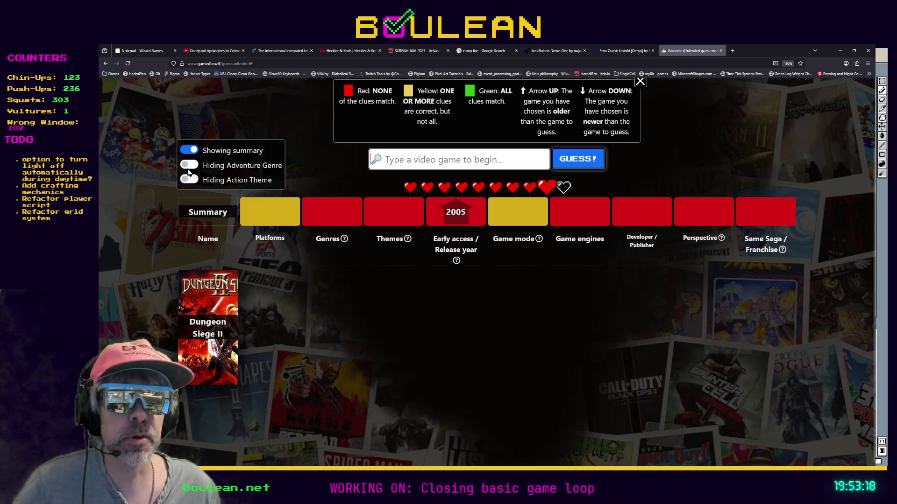
pyautogui.click(190, 180)
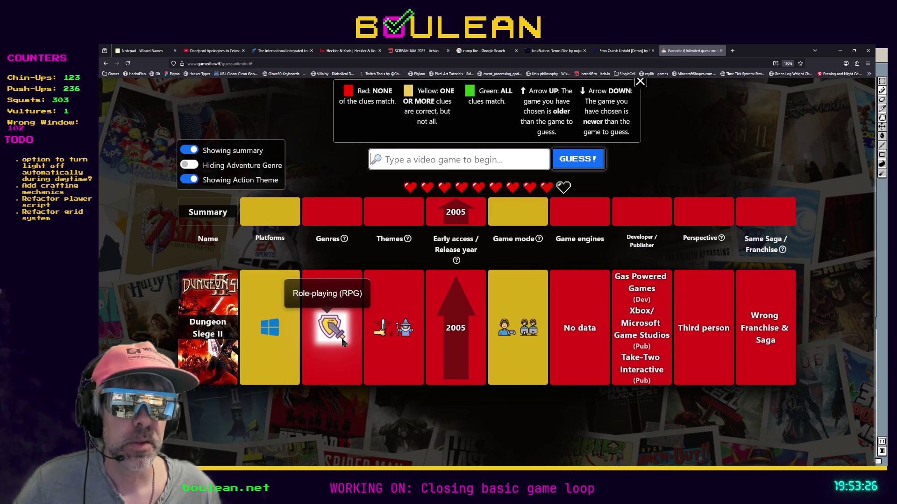
pyautogui.click(189, 180)
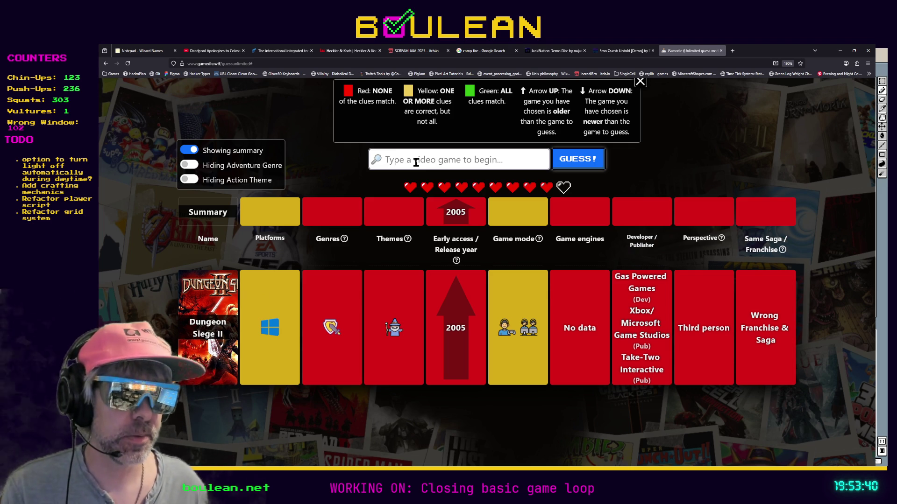
pyautogui.write('Call of Duty Black Ops')
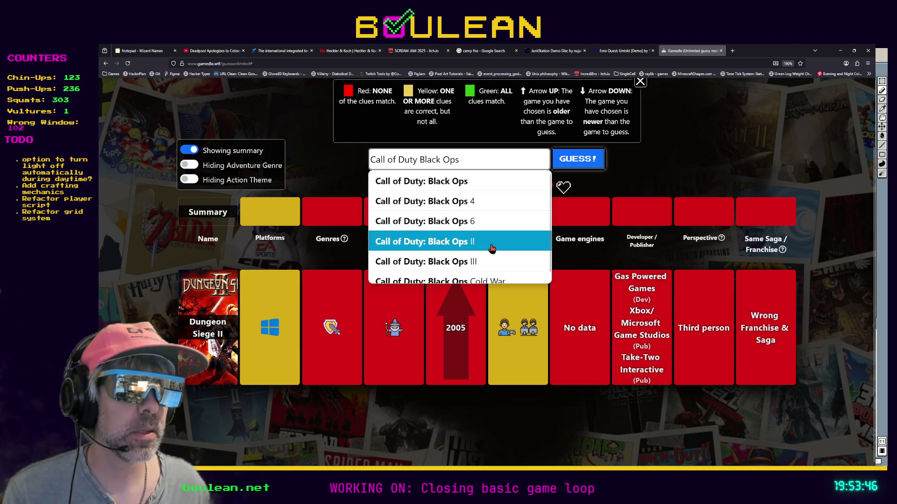
# Submit Call of Duty: Black Ops III as the second guess and review its clues.
pyautogui.click(492, 262)
pyautogui.click(577, 160)
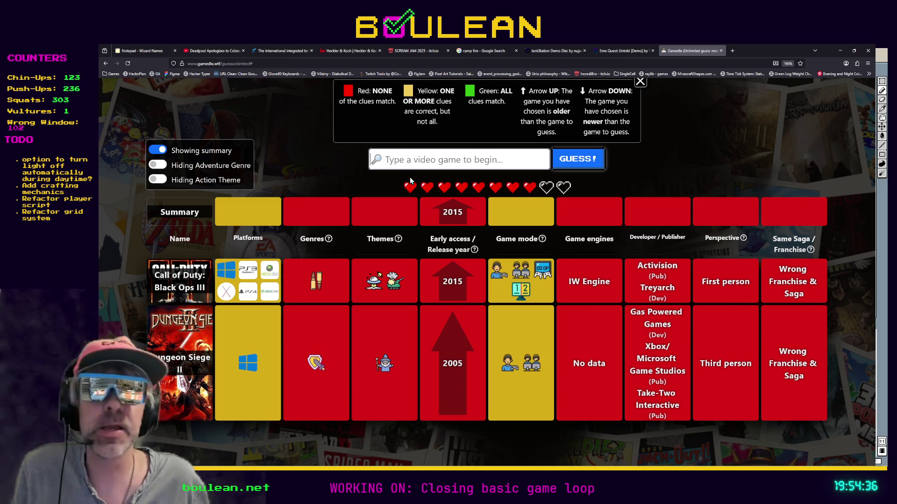
pyautogui.moveTo(743, 239)
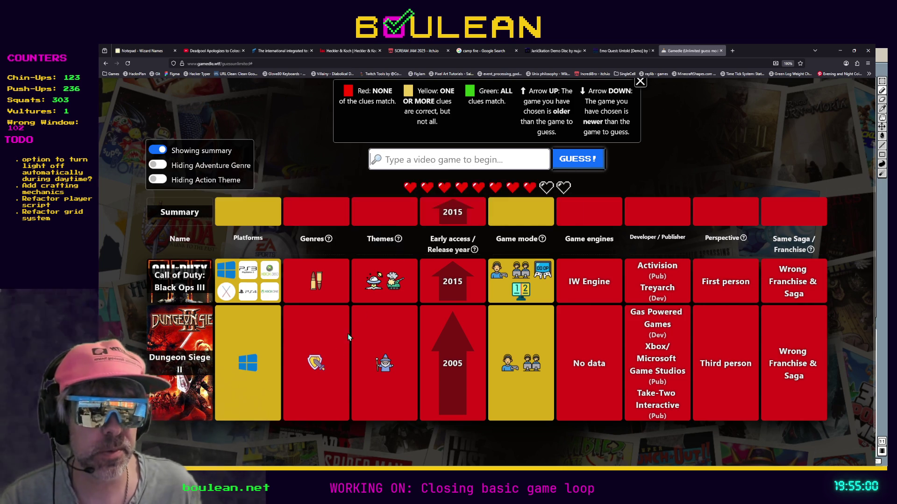
pyautogui.moveTo(321, 372)
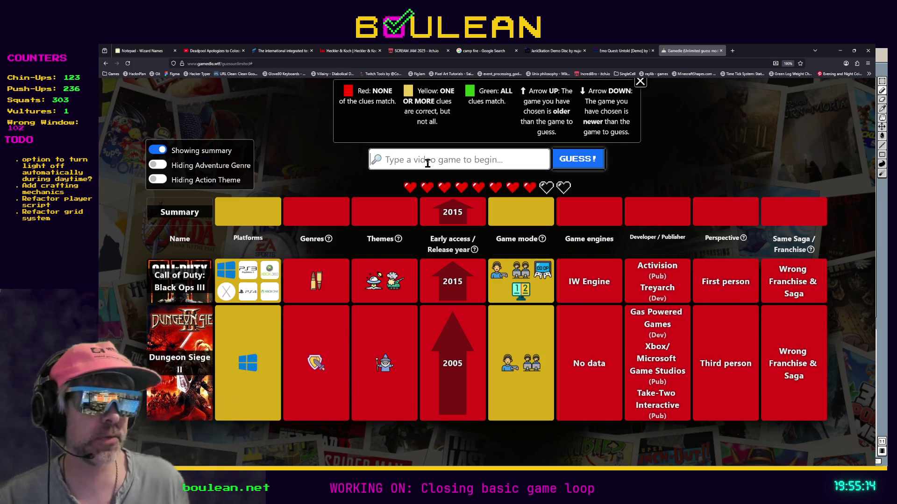
# Enter Oxygen Not Included, then replace it with Undertale in the guess field.
pyautogui.write('Oxyg')
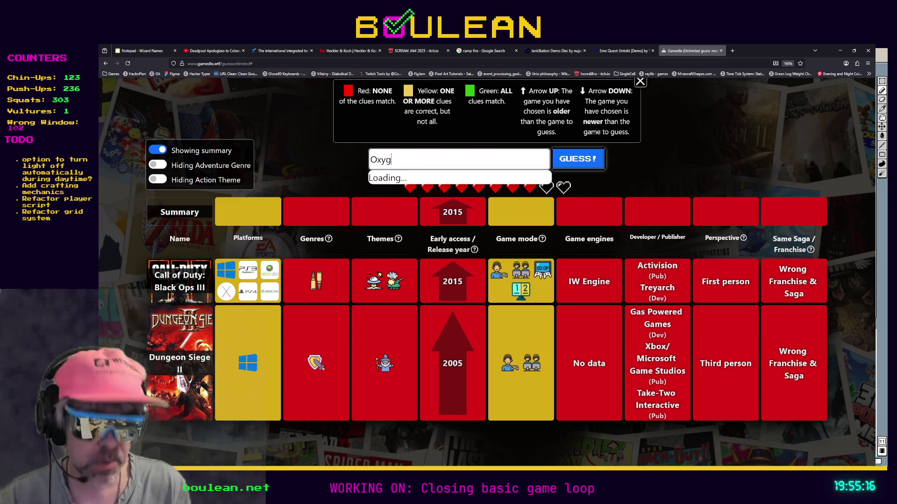
pyautogui.write('en Not Included')
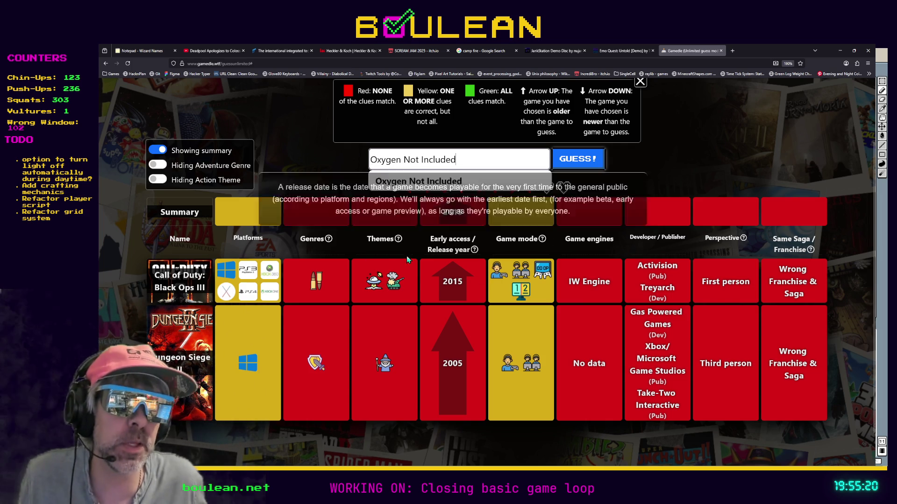
pyautogui.click(328, 167)
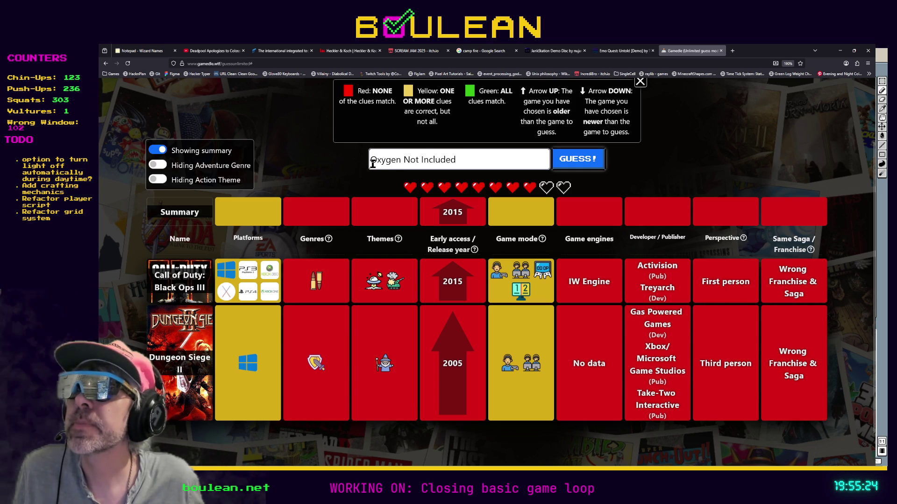
pyautogui.click(492, 163)
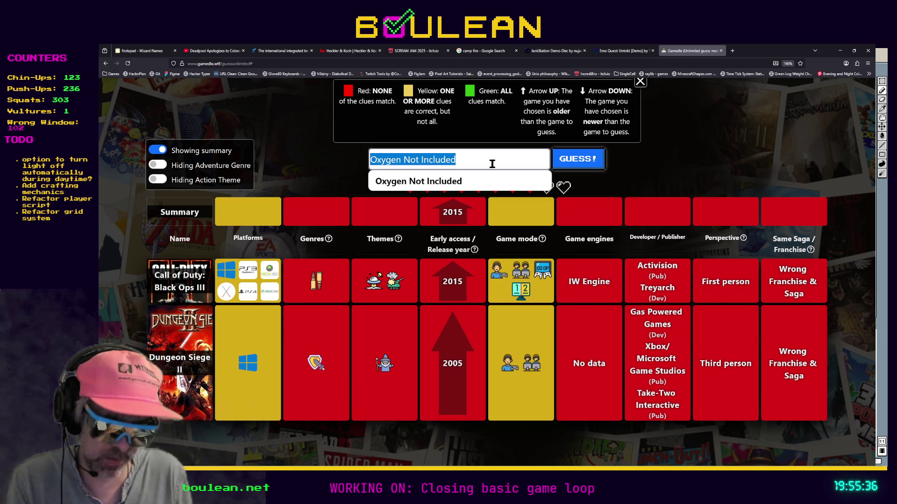
pyautogui.write('Undertale')
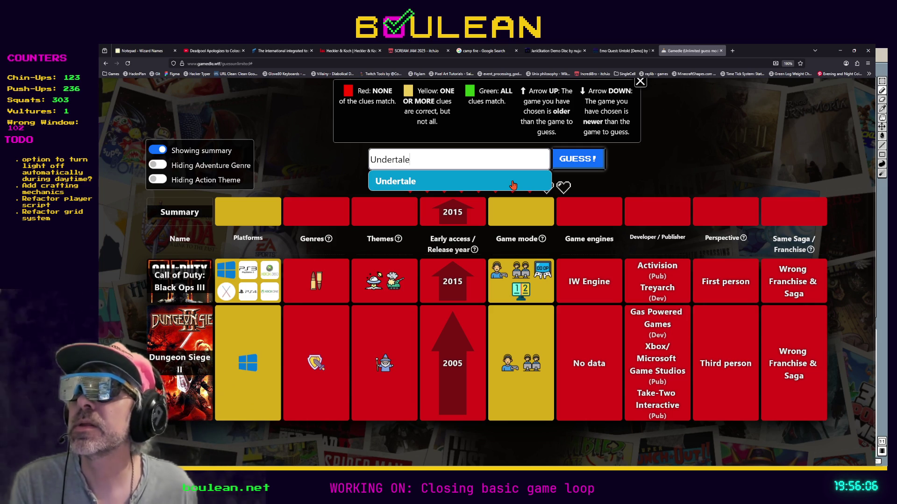
# Submit Undertale as the third guess, picked from the suggestions.
pyautogui.click(589, 163)
pyautogui.click(528, 157)
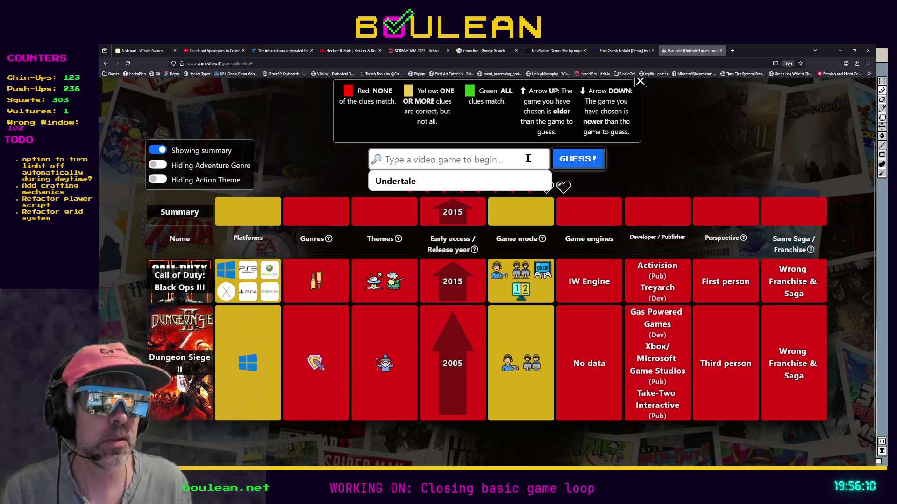
pyautogui.click(546, 177)
pyautogui.click(567, 165)
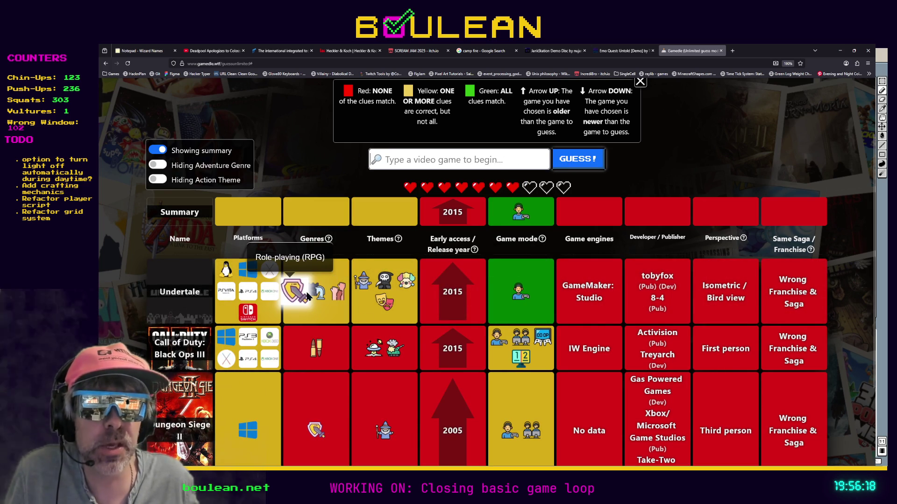
pyautogui.scroll(-2, 320, 296)
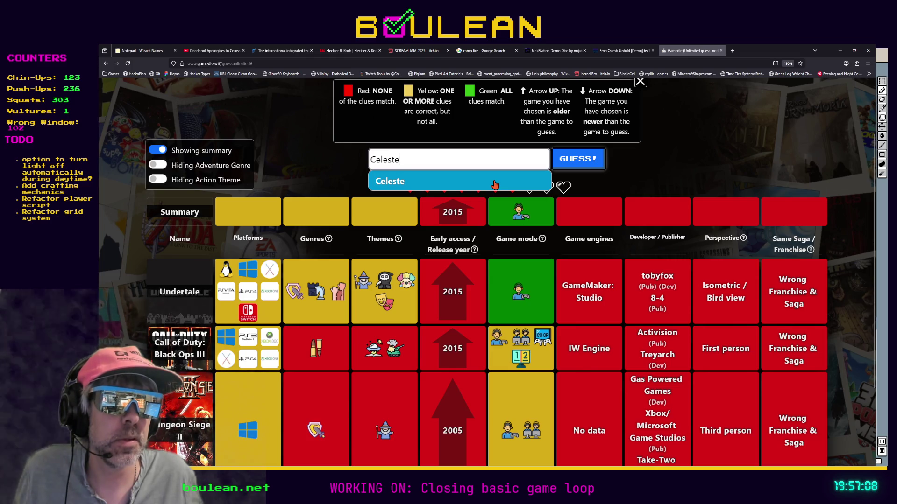
# Submit Celeste as the fourth guess and check the Perspective clue tooltip.
pyautogui.click(495, 183)
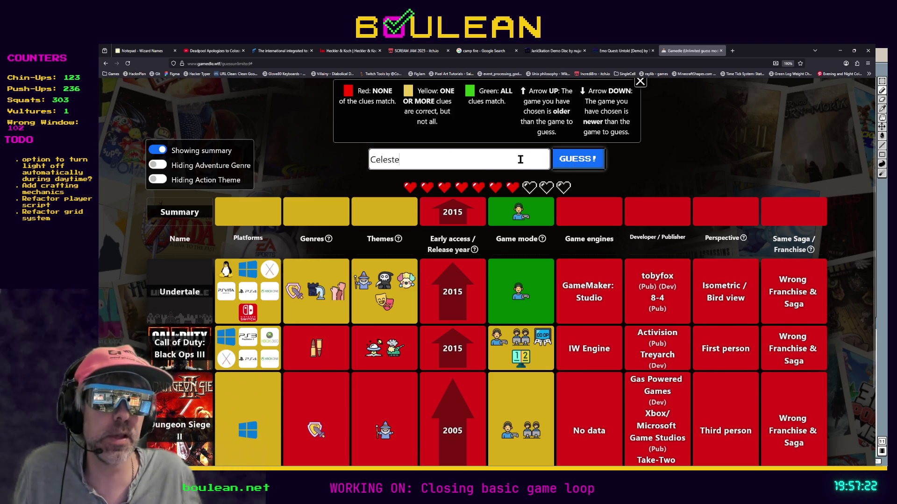
pyautogui.click(574, 162)
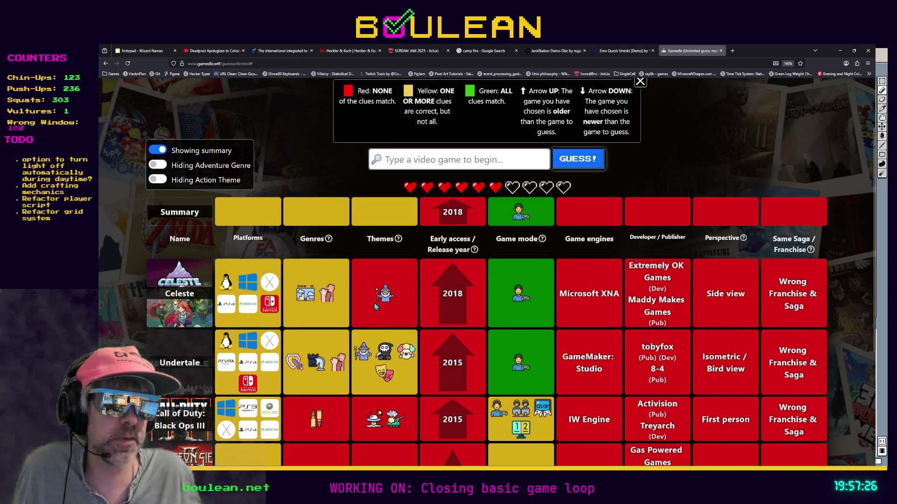
pyautogui.scroll(-2, 374, 301)
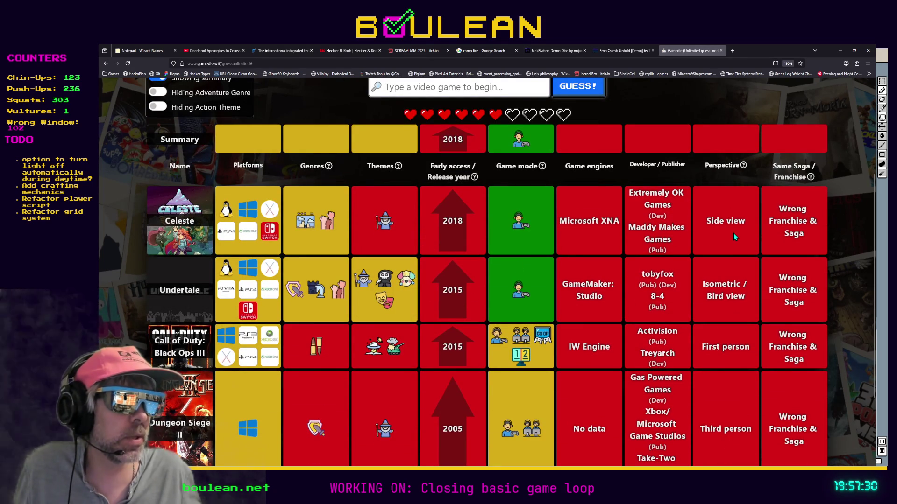
pyautogui.scroll(-2, 733, 233)
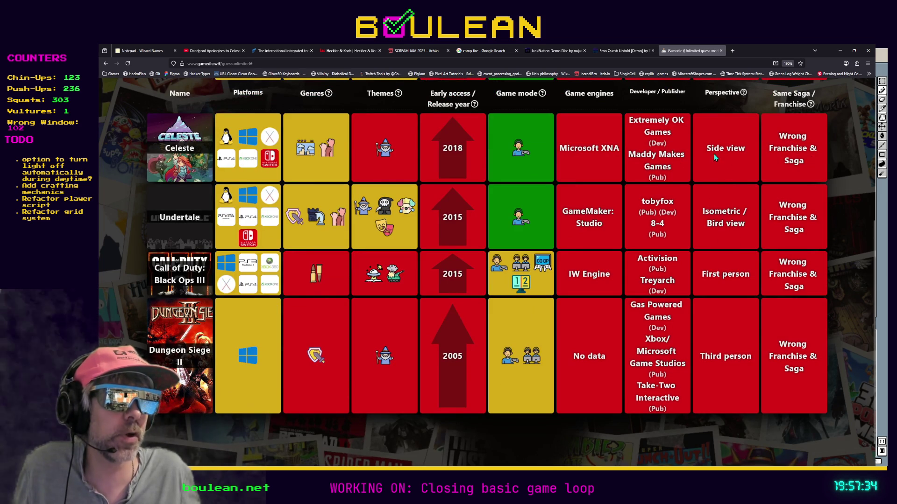
pyautogui.scroll(2, 713, 181)
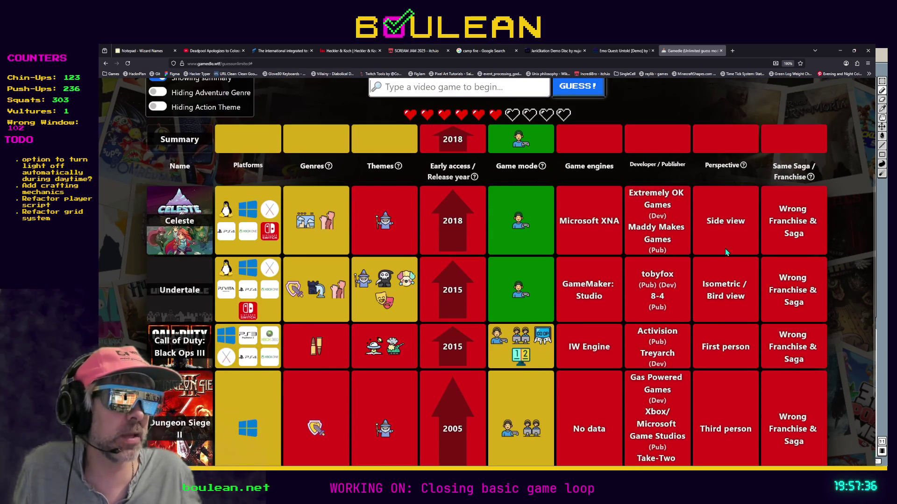
pyautogui.moveTo(743, 167)
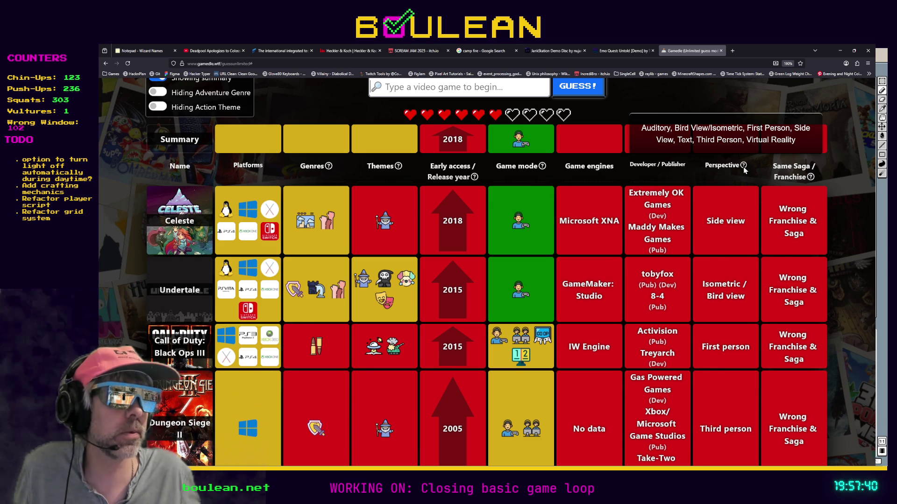
pyautogui.scroll(2, 747, 187)
pyautogui.scroll(2, 750, 209)
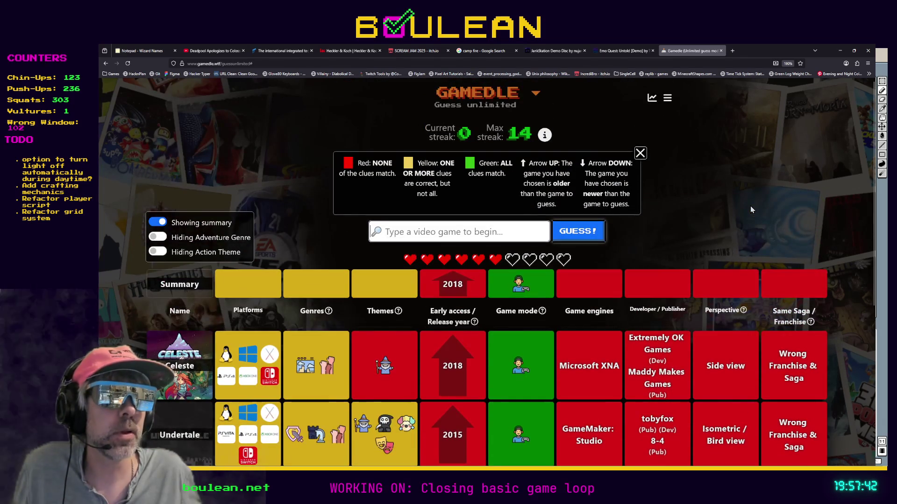
pyautogui.scroll(-2, 750, 209)
pyautogui.moveTo(743, 239)
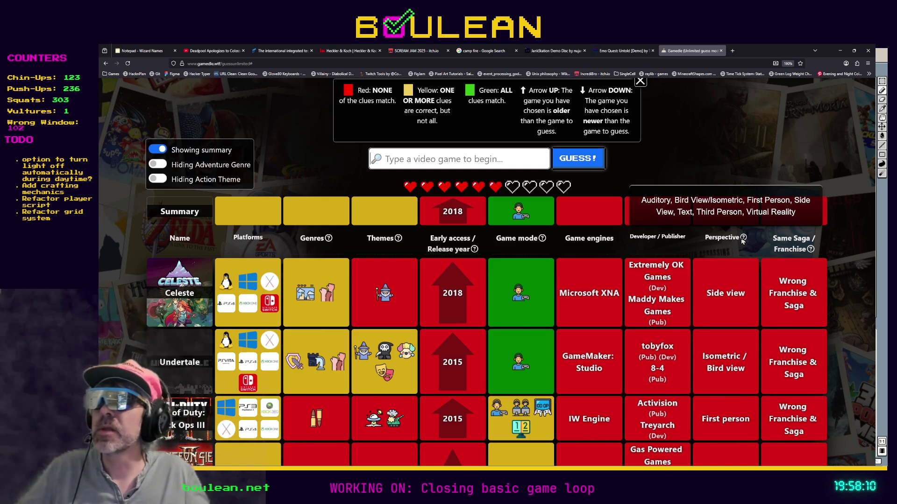
# Search 'Half Life' and choose Half-Life: Alyx from the suggestions.
pyautogui.click(492, 160)
pyautogui.write('Half Life')
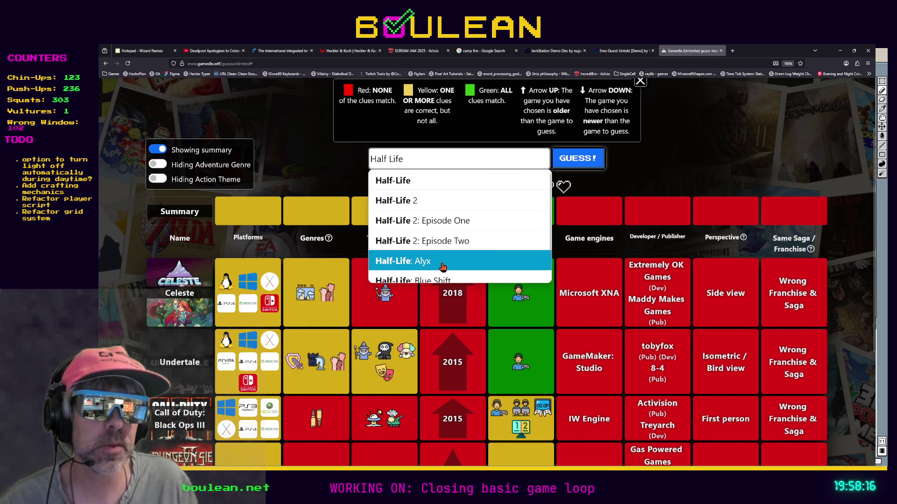
pyautogui.click(443, 266)
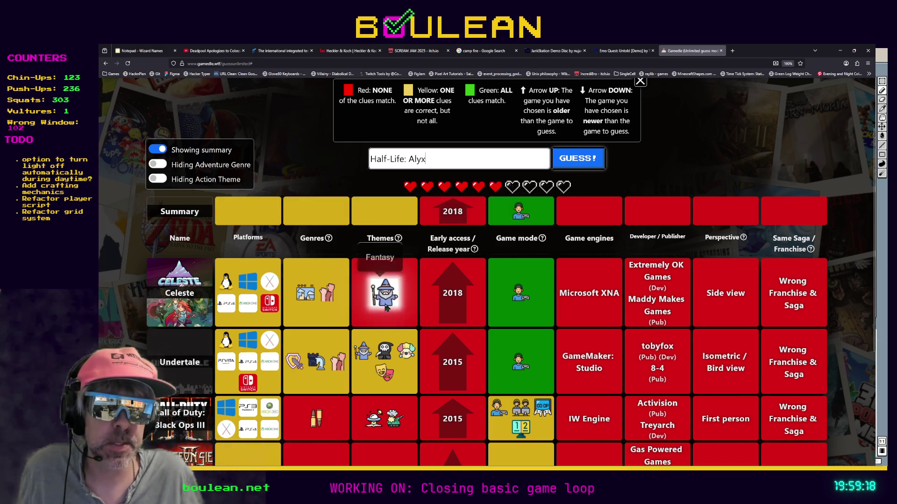
# Turn the Adventure genre and Action theme clues on, then off again.
pyautogui.moveTo(378, 349)
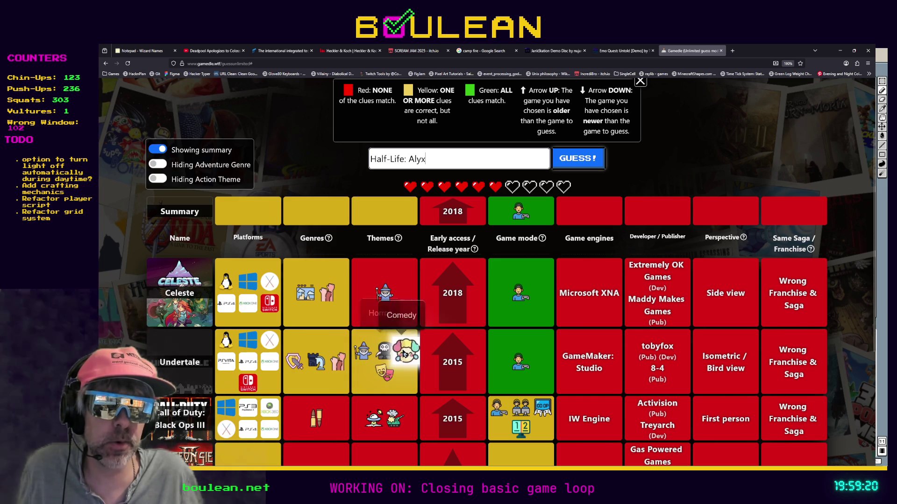
pyautogui.moveTo(389, 376)
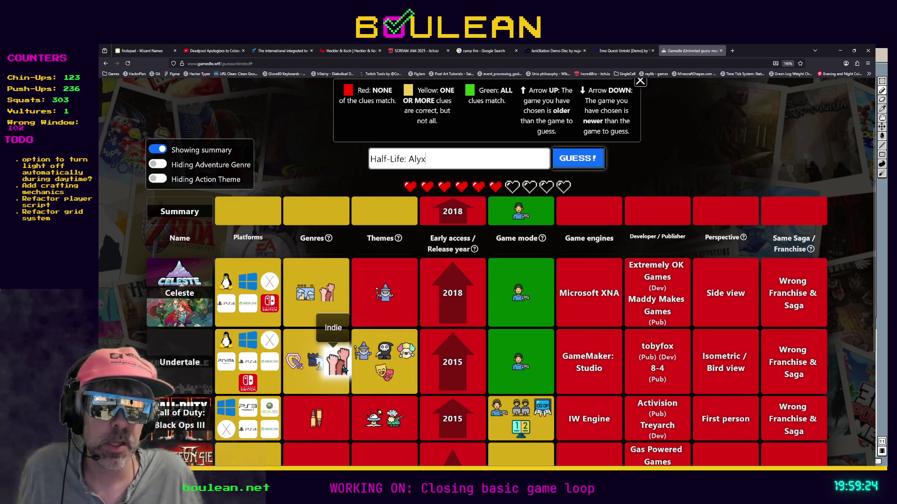
pyautogui.moveTo(323, 369)
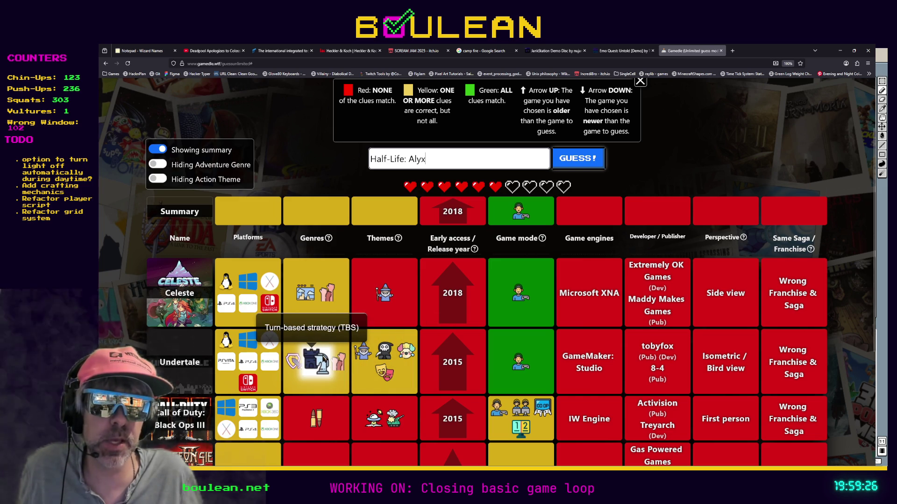
pyautogui.moveTo(308, 303)
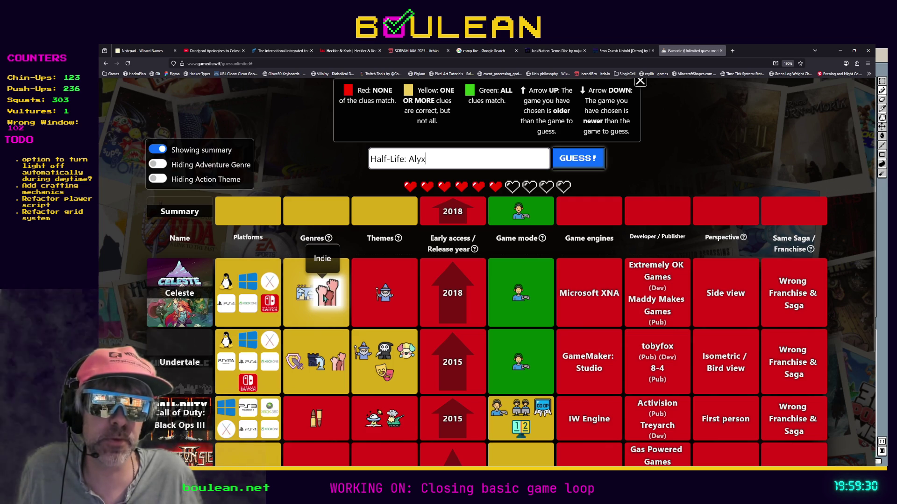
pyautogui.click(158, 164)
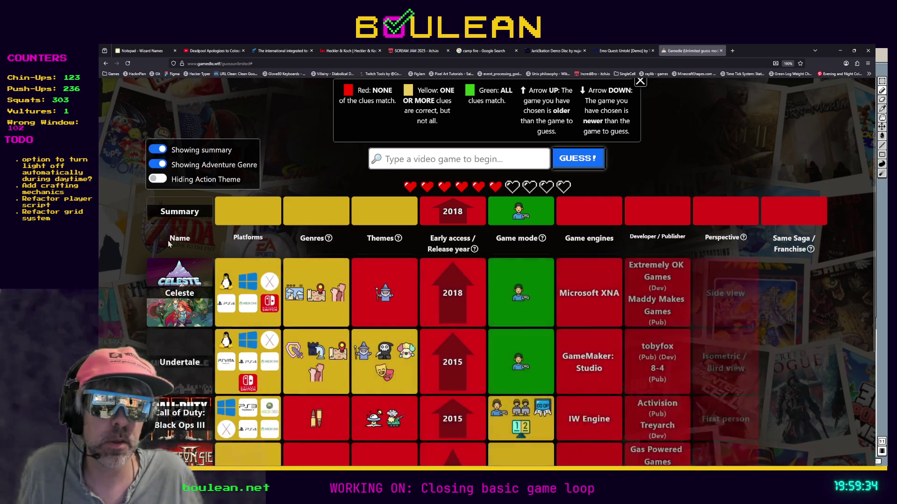
pyautogui.scroll(-3, 169, 243)
pyautogui.scroll(3, 164, 211)
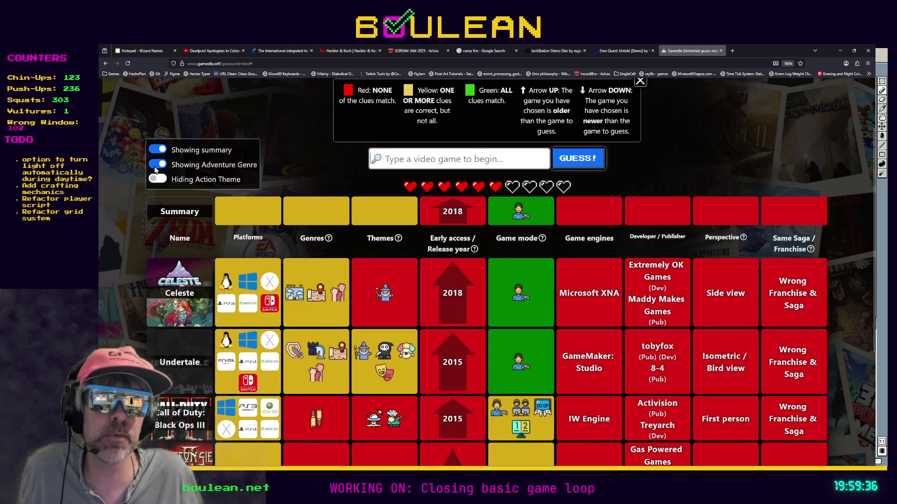
pyautogui.click(157, 165)
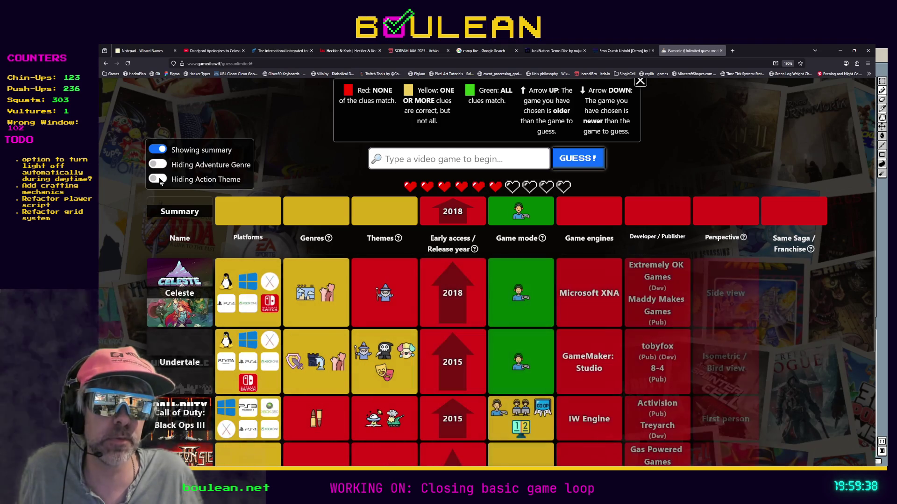
pyautogui.click(159, 180)
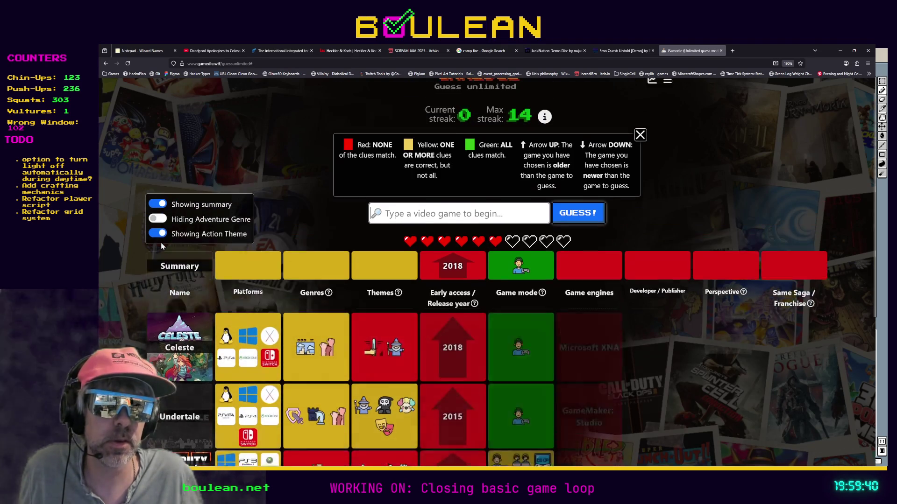
pyautogui.click(159, 254)
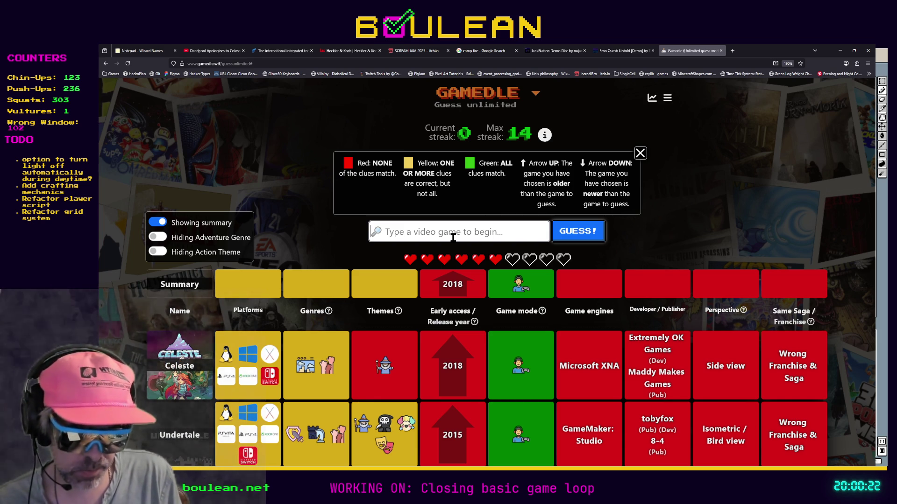
# Replace the 'vr' search with Half-Life: Alyx and submit it as the fifth guess.
pyautogui.write('vr')
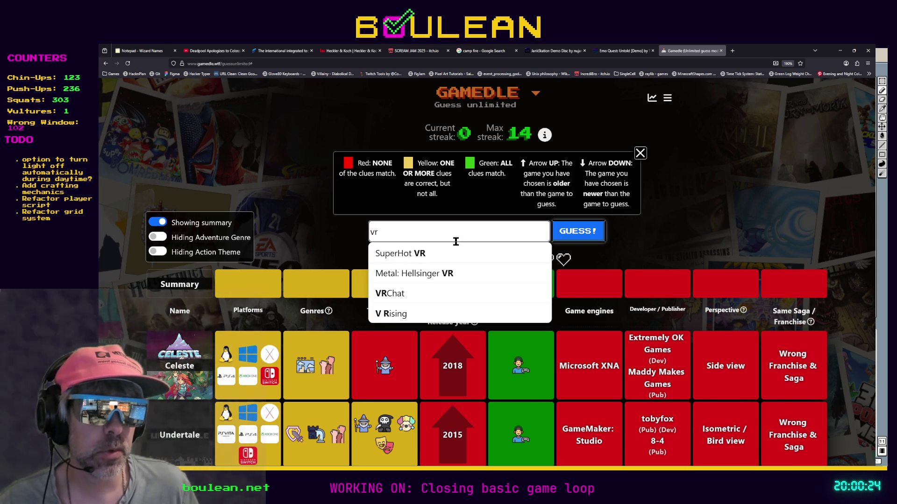
pyautogui.scroll(-4, 313, 375)
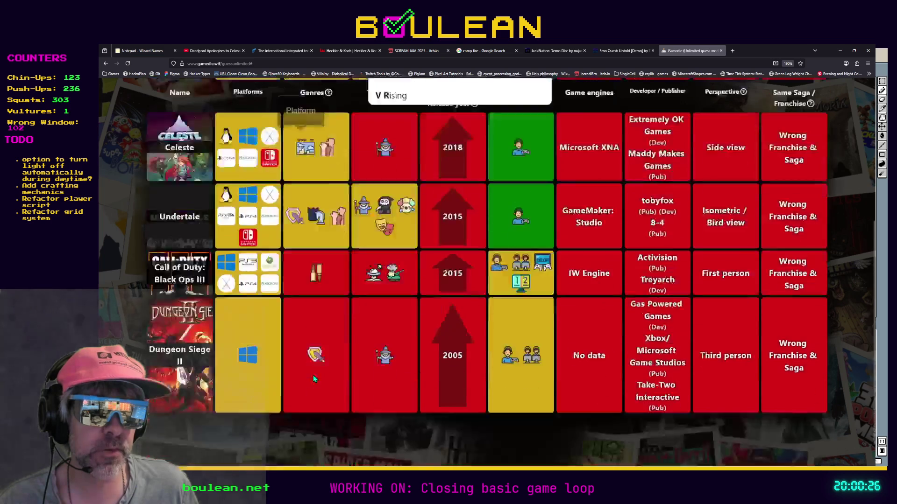
pyautogui.scroll(3, 313, 375)
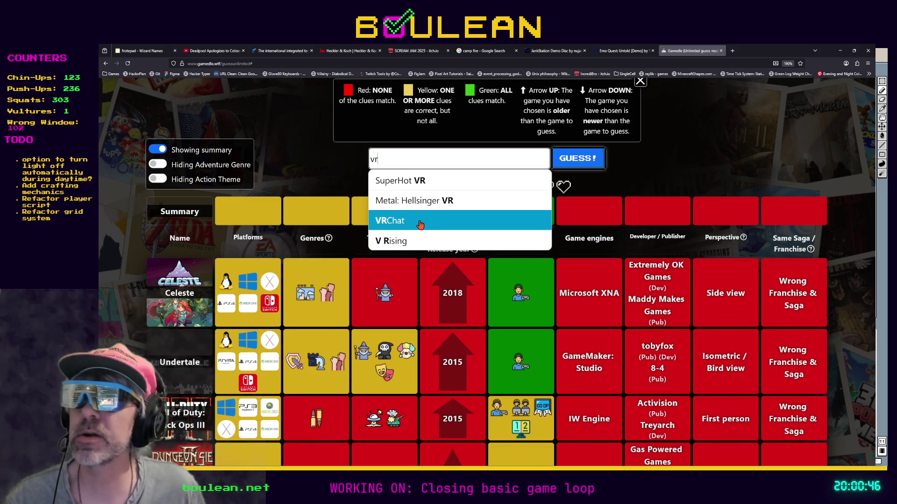
pyautogui.doubleClick(422, 161)
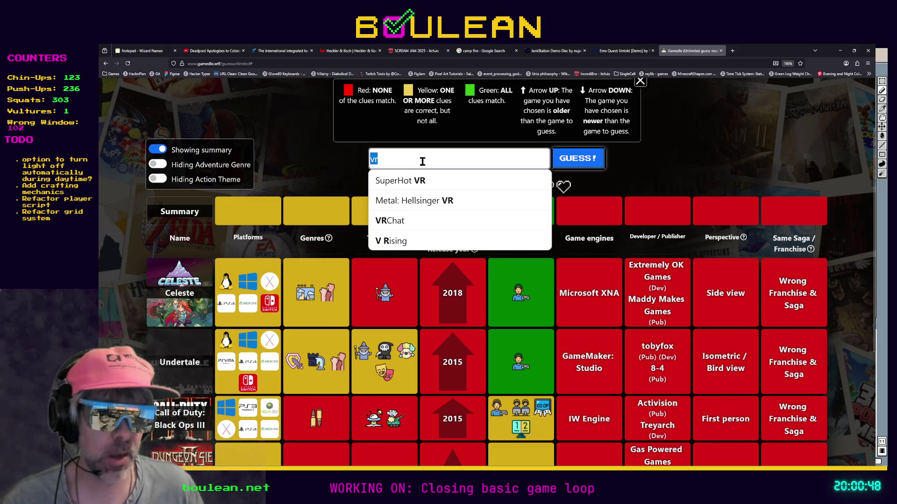
pyautogui.write('Hal')
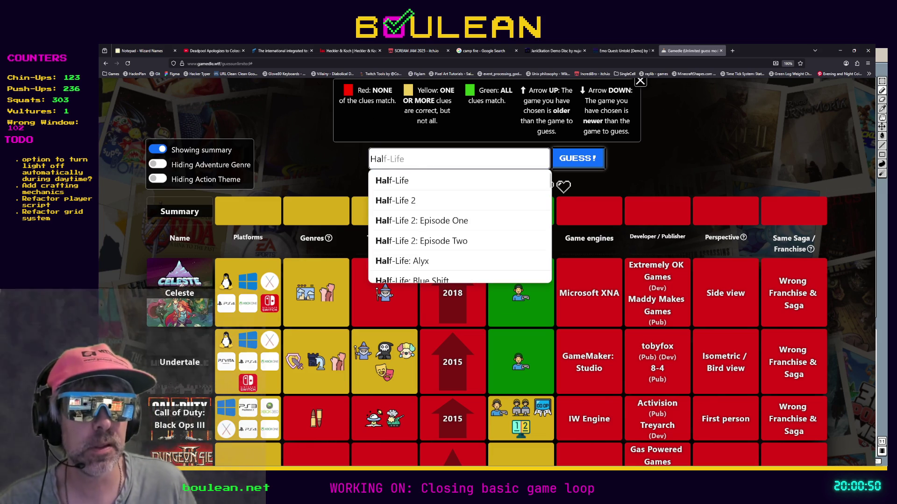
pyautogui.write('f')
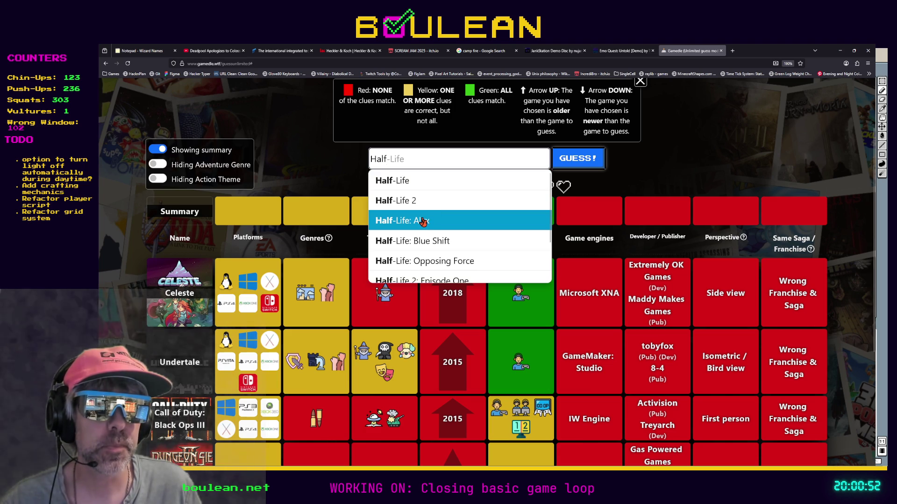
pyautogui.click(422, 220)
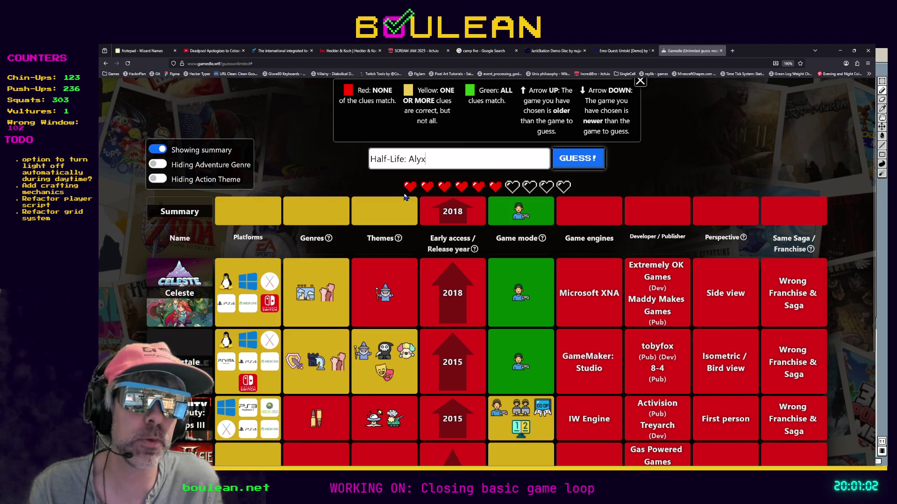
pyautogui.moveTo(437, 249)
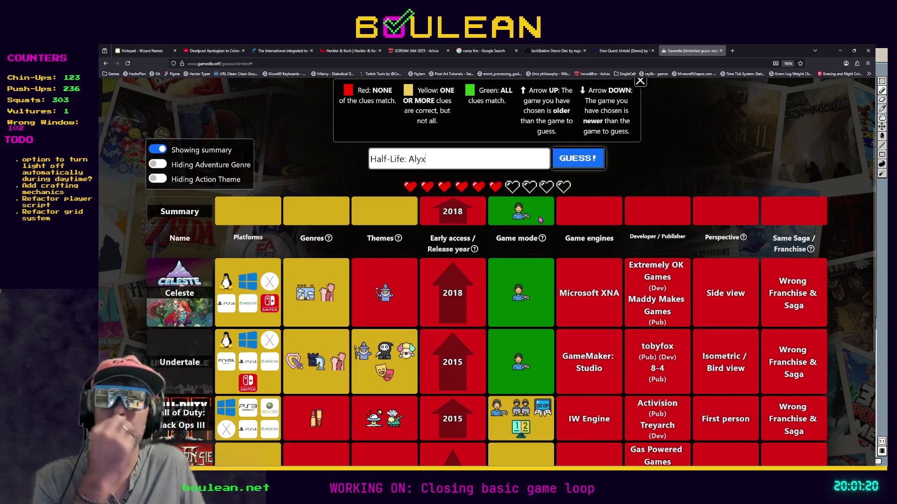
pyautogui.click(578, 165)
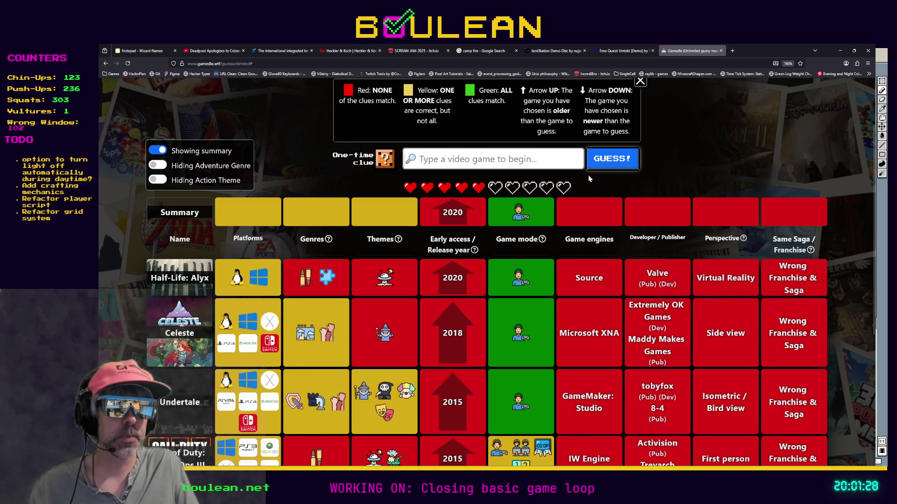
pyautogui.moveTo(742, 242)
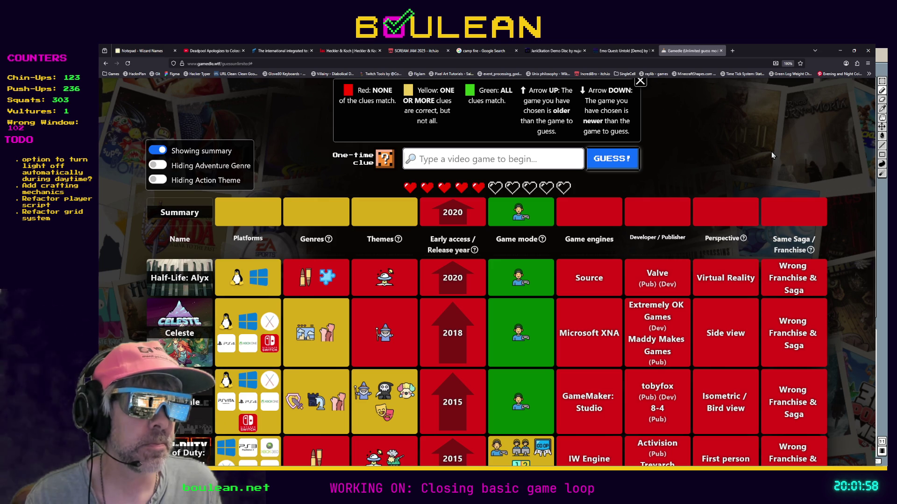
# Spend Gamedle's one-time clue and read the revealed theme icons, including Comedy.
pyautogui.click(385, 161)
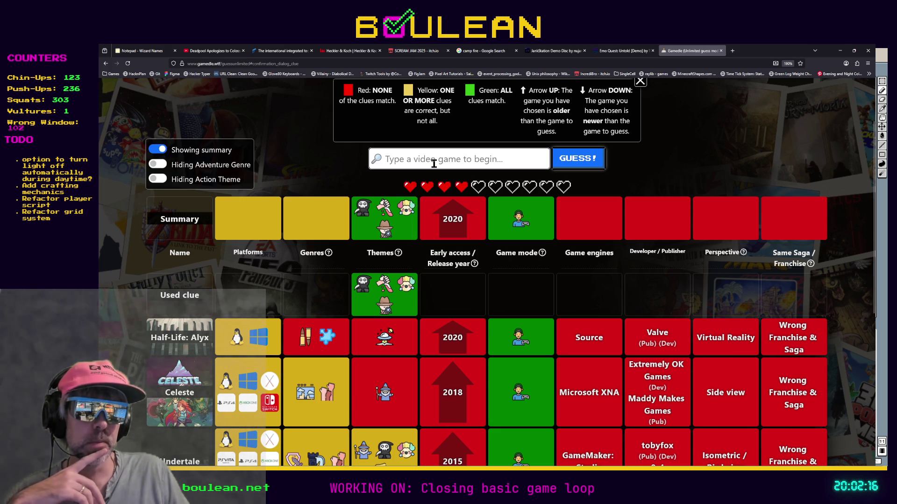
pyautogui.scroll(-2, 434, 164)
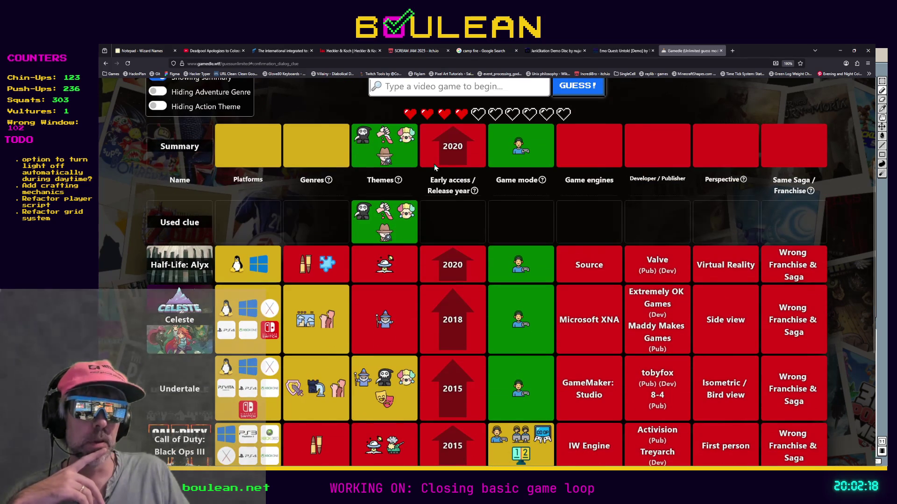
pyautogui.scroll(2, 416, 222)
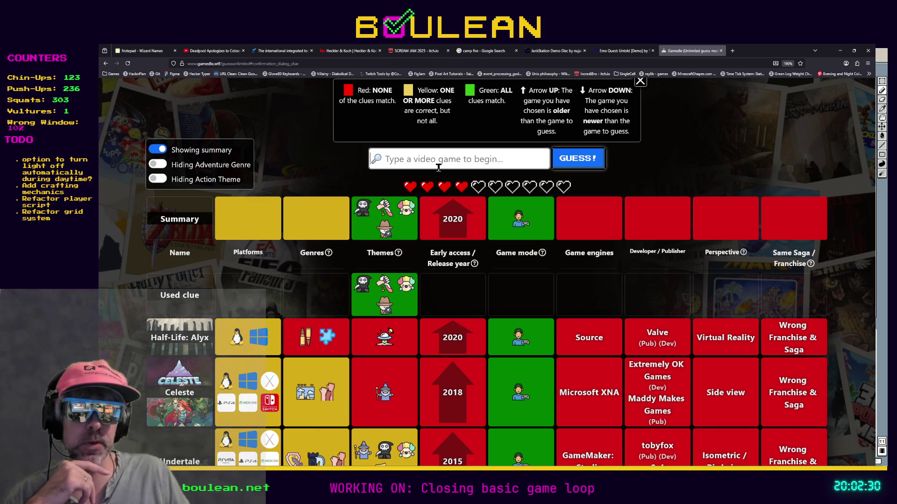
pyautogui.moveTo(368, 289)
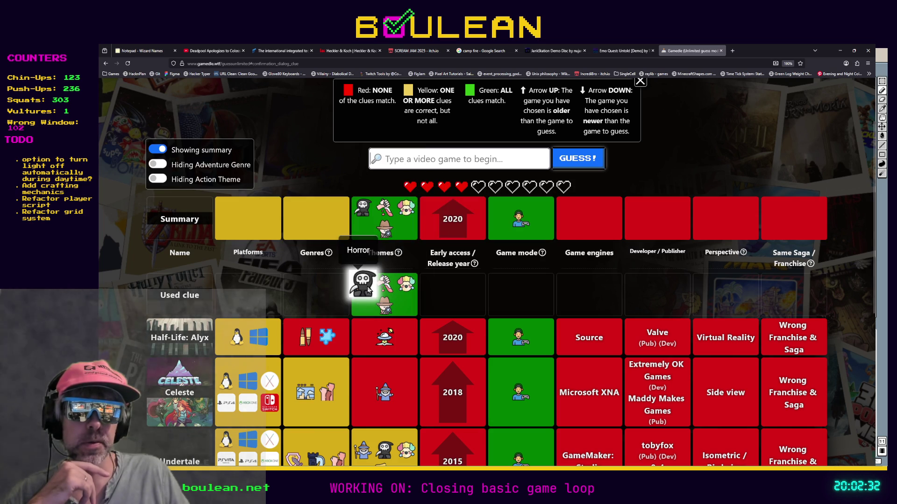
pyautogui.moveTo(383, 303)
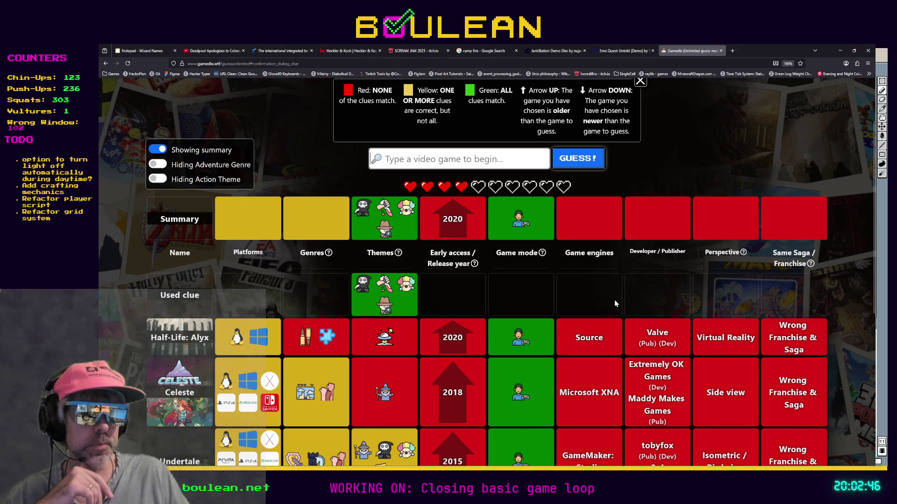
pyautogui.scroll(-2, 615, 304)
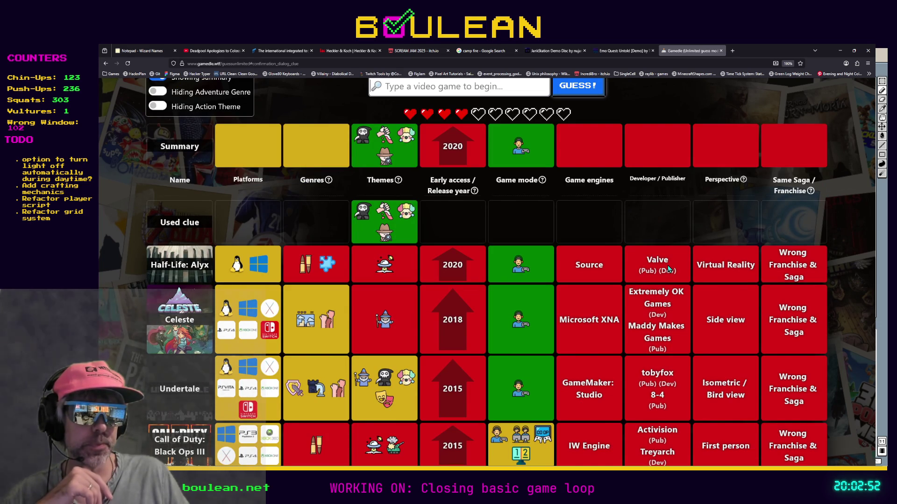
pyautogui.scroll(2, 669, 269)
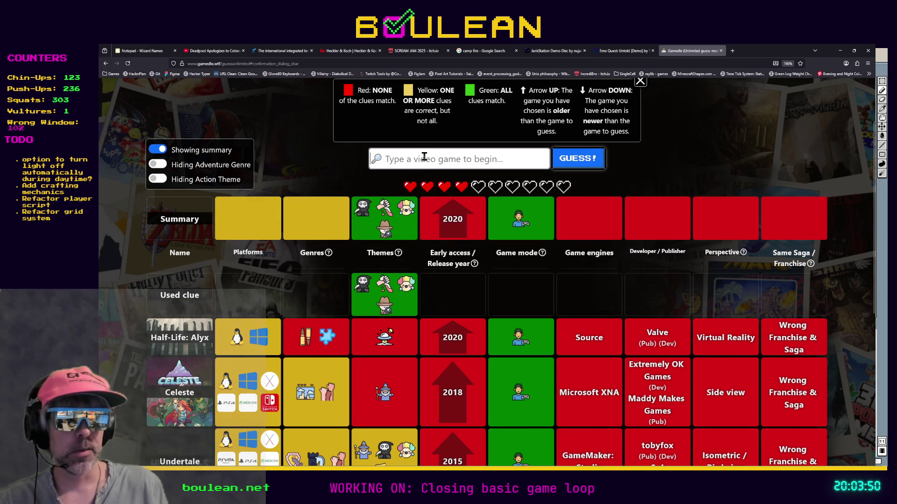
# Guess Martha Is Dead, then begin a new search for 'killing'.
pyautogui.write('Mart')
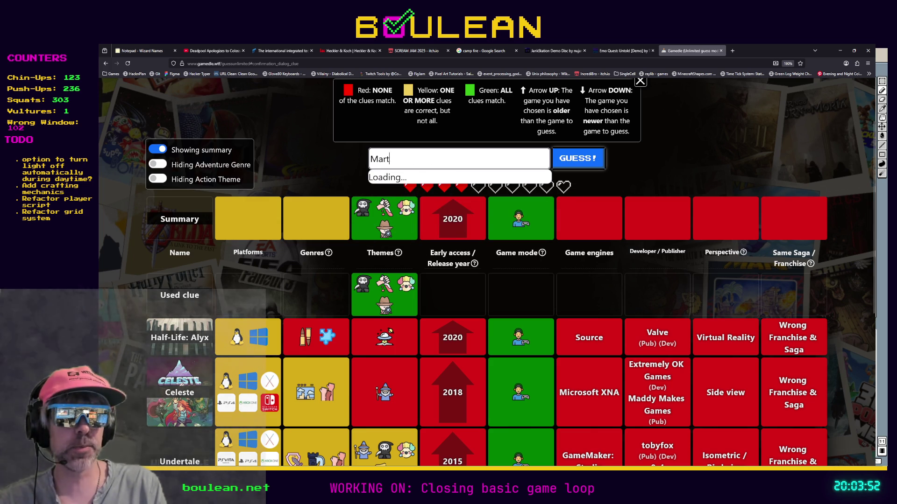
pyautogui.write('ha')
pyautogui.click(451, 181)
pyautogui.click(576, 164)
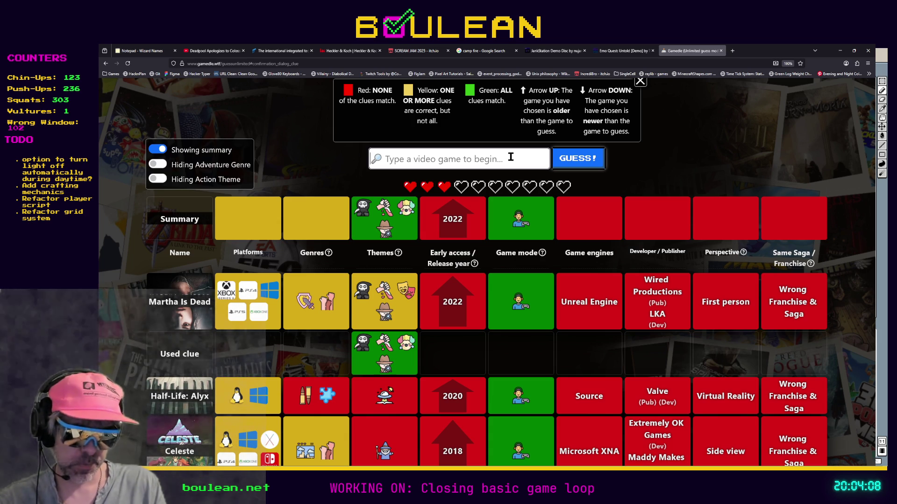
pyautogui.write('killing')
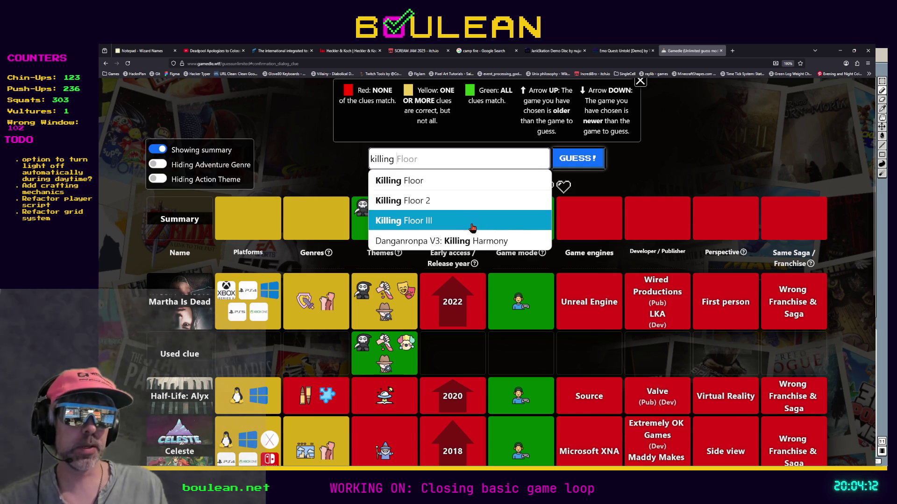
# Choose Danganronpa V3: Killing Harmony, check its genre icons, and submit it as a guess.
pyautogui.click(438, 243)
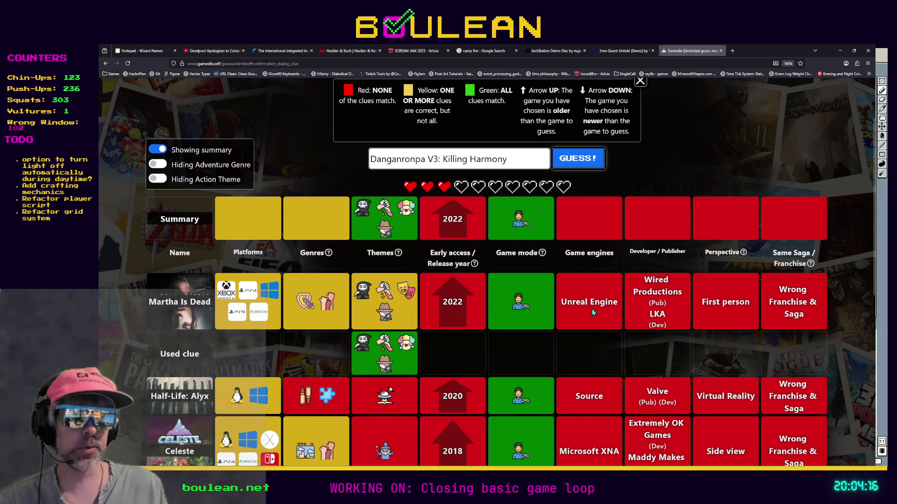
pyautogui.scroll(-1, 457, 298)
pyautogui.scroll(1, 290, 262)
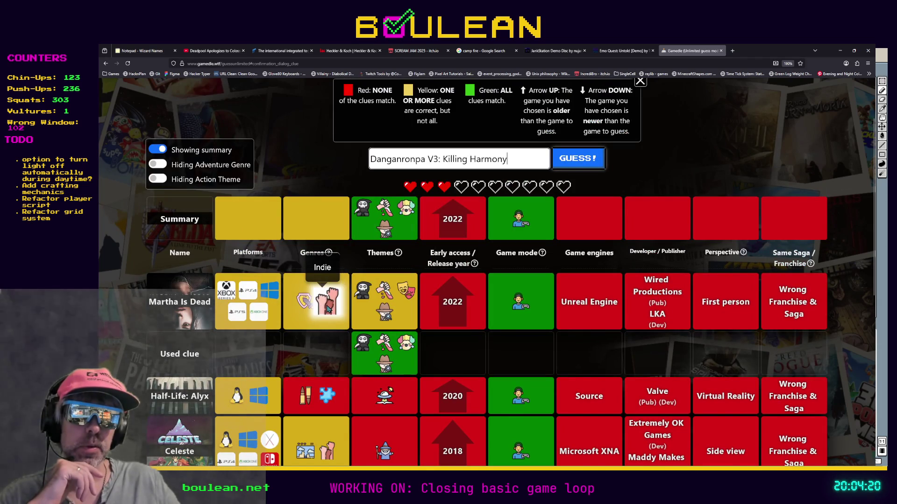
pyautogui.scroll(-2, 318, 304)
pyautogui.scroll(-1, 318, 306)
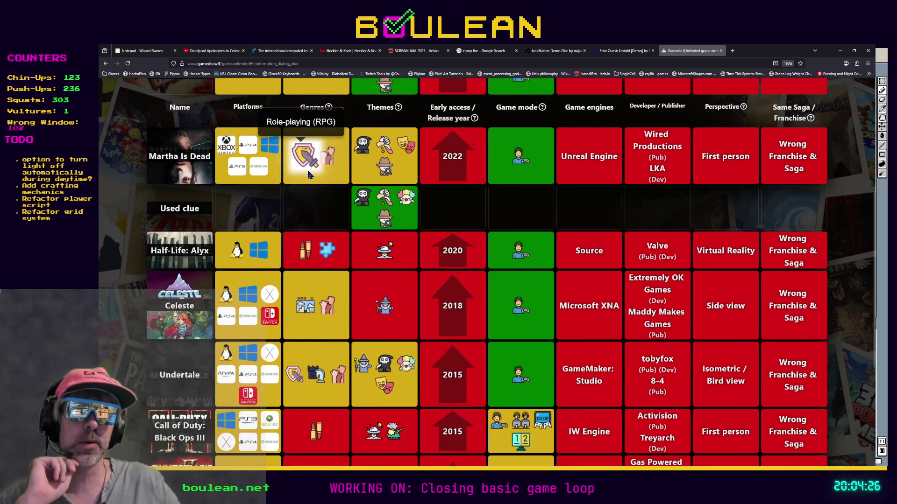
pyautogui.scroll(-3, 306, 346)
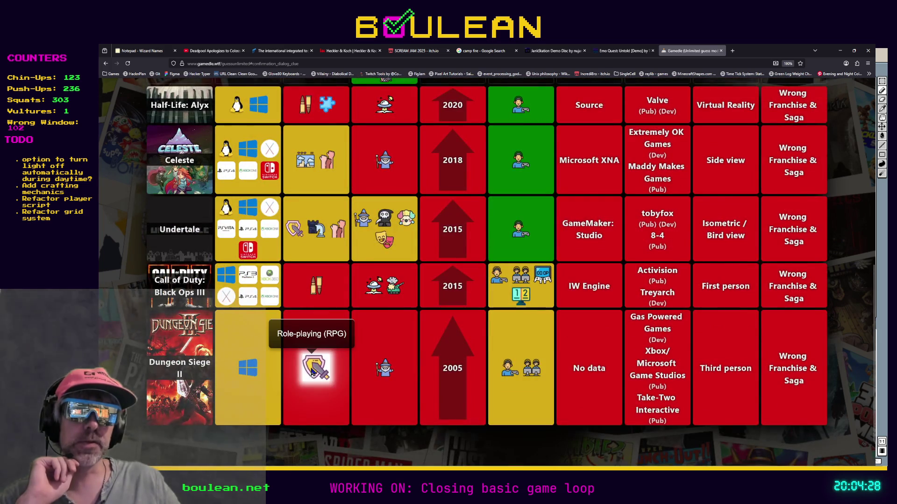
pyautogui.scroll(6, 308, 350)
pyautogui.scroll(-2, 307, 270)
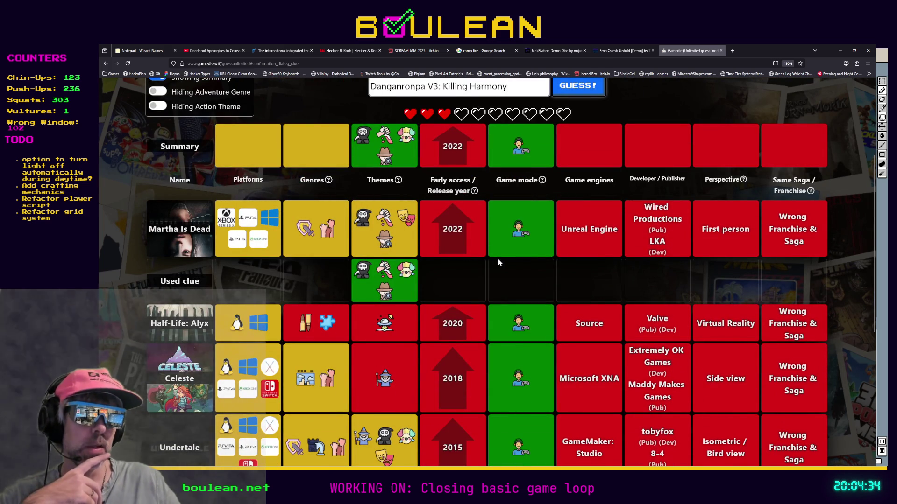
pyautogui.scroll(2, 436, 314)
pyautogui.click(565, 166)
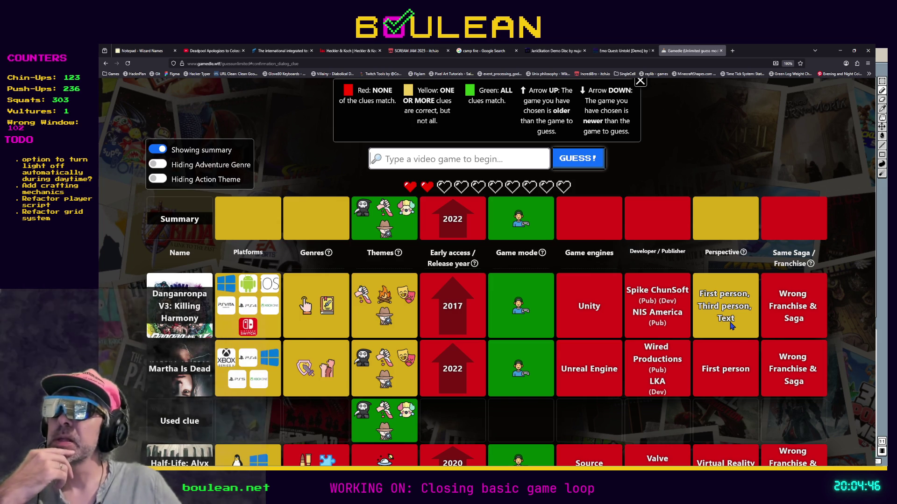
# Start the next guess by entering 'The Qu' in the search field.
pyautogui.click(432, 162)
pyautogui.write('The Q')
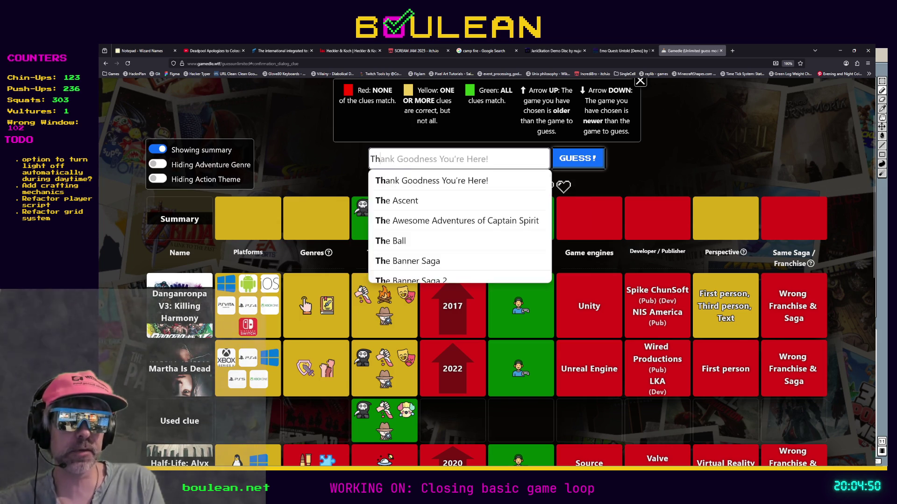
pyautogui.write('u')
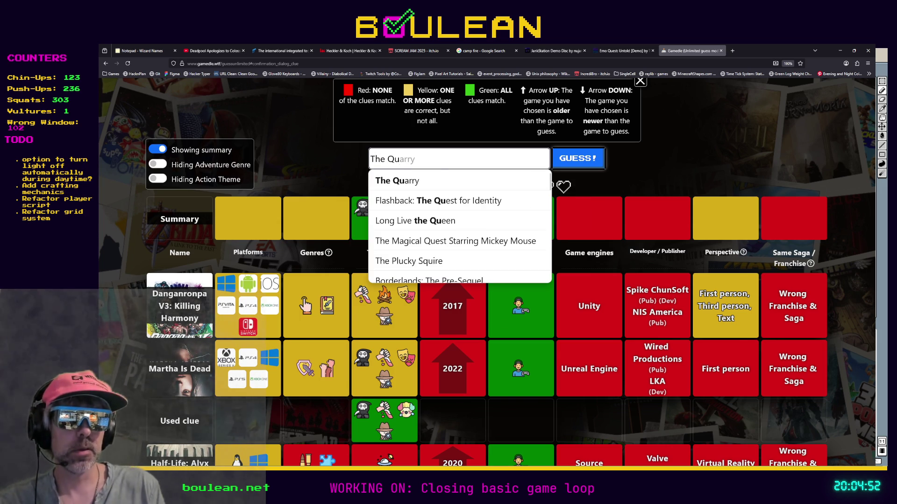
# Pick The Quarry, then try searching 'Warsim' and 'War sim' instead, finding no match.
pyautogui.click(411, 186)
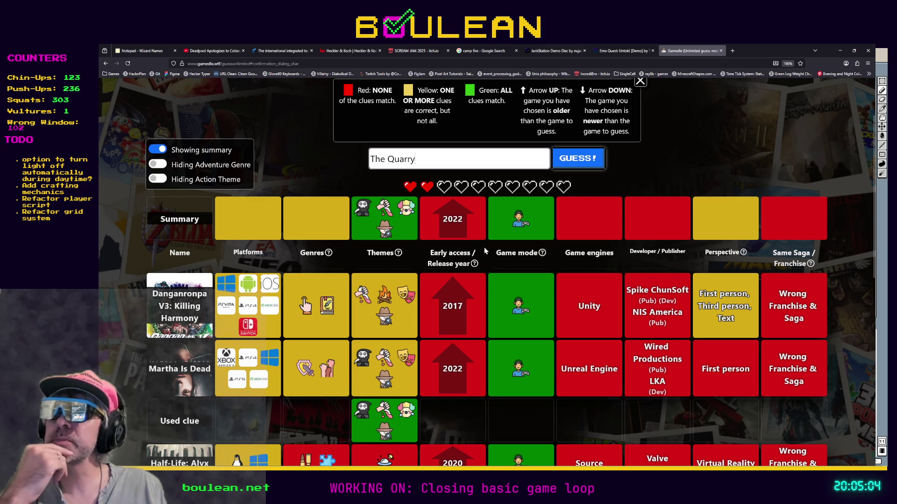
pyautogui.doubleClick(431, 164)
pyautogui.hotkey('ctrl', 'a')
pyautogui.write('Warsim')
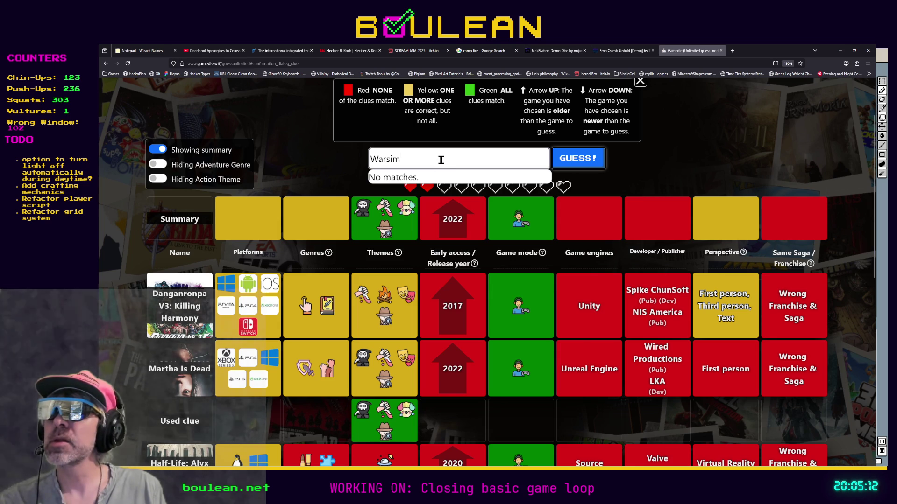
pyautogui.press('Left')
pyautogui.press('Left')
pyautogui.press('Left')
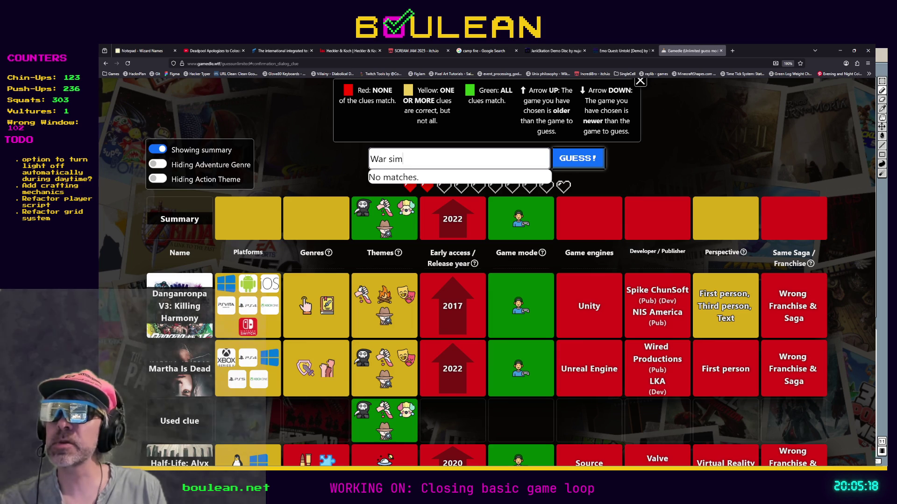
pyautogui.hotkey('ctrl', 'a')
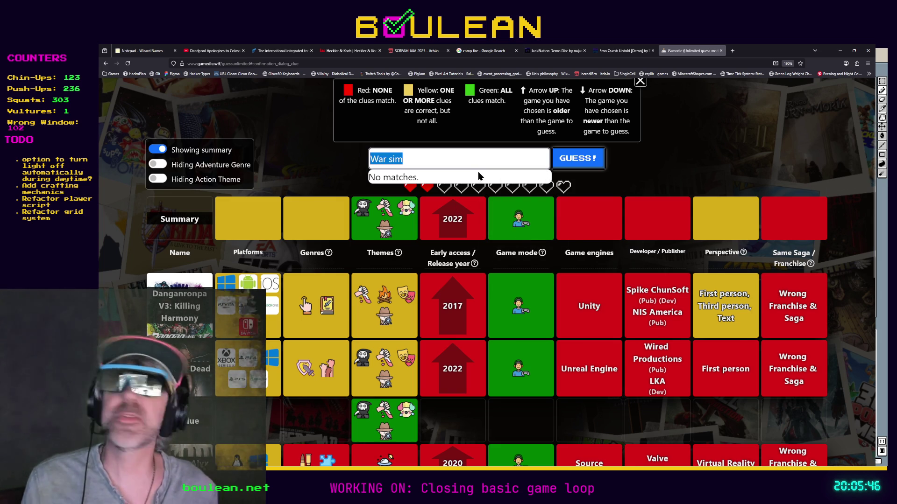
# Re-enter 'The Quar', pick The Quarry, and submit it as the guess.
pyautogui.write('The Quar')
pyautogui.click(397, 181)
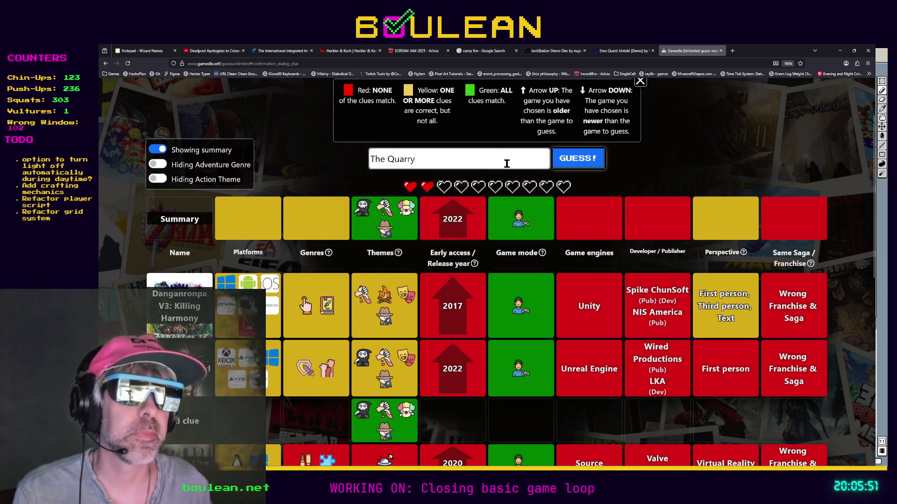
pyautogui.click(565, 163)
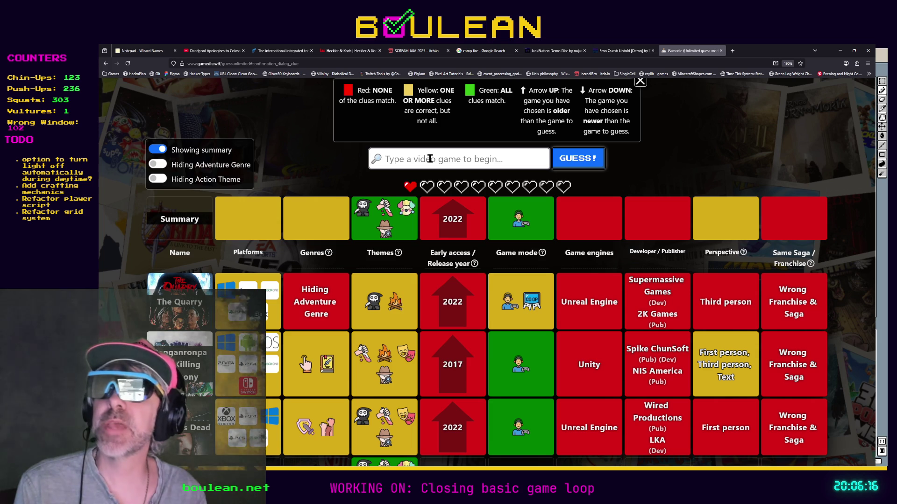
# Search for 'aslona', find no match, and clear the guess field.
pyautogui.write('aslona')
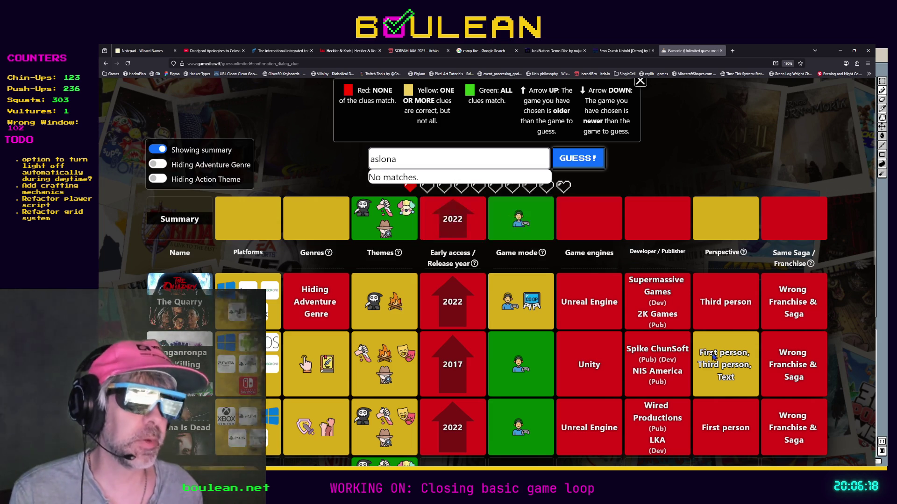
pyautogui.doubleClick(399, 159)
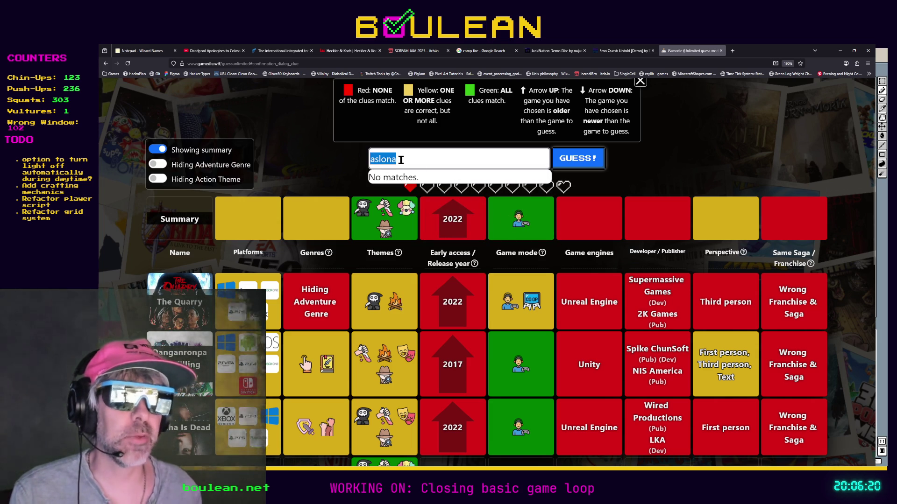
pyautogui.press('BackSpace')
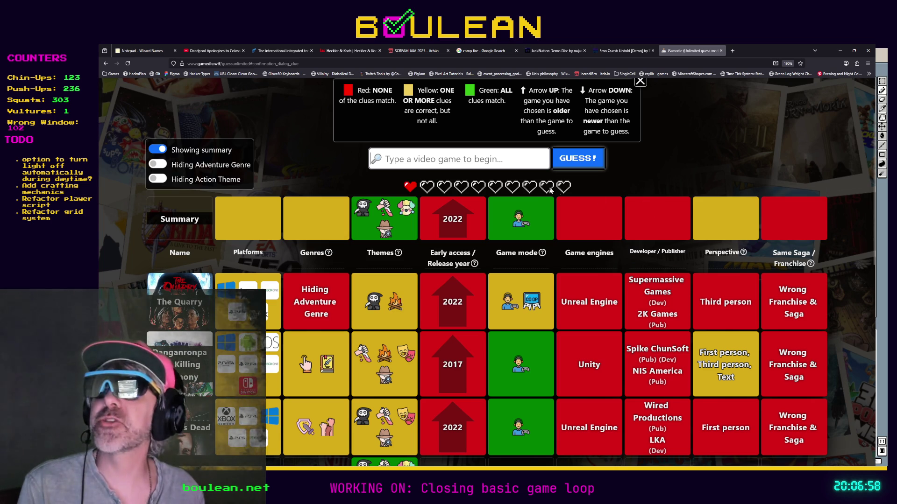
# Search the guess box for 'Strange Anti', then select the text to replace it.
pyautogui.click(494, 159)
pyautogui.write('Stra')
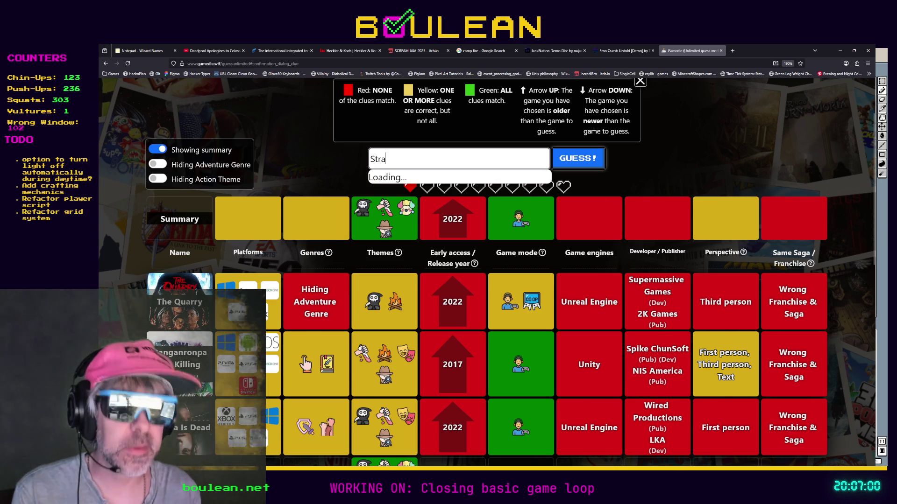
pyautogui.write('nge An')
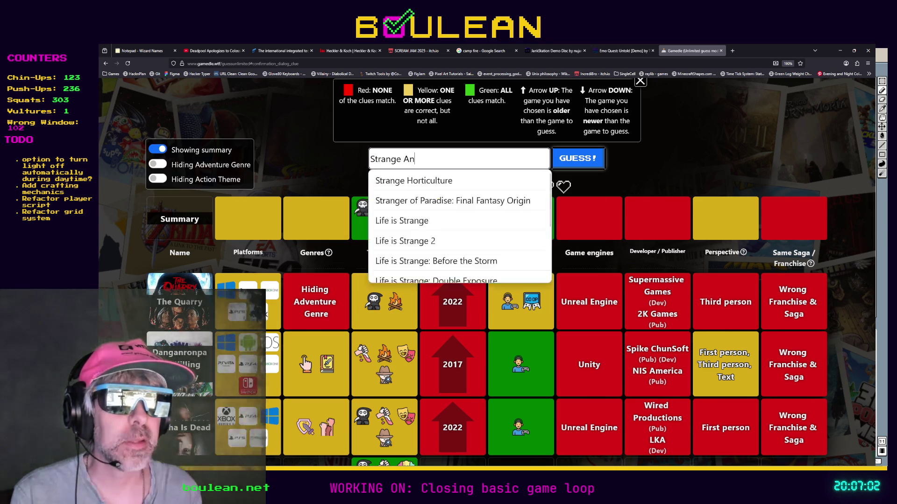
pyautogui.write('ti')
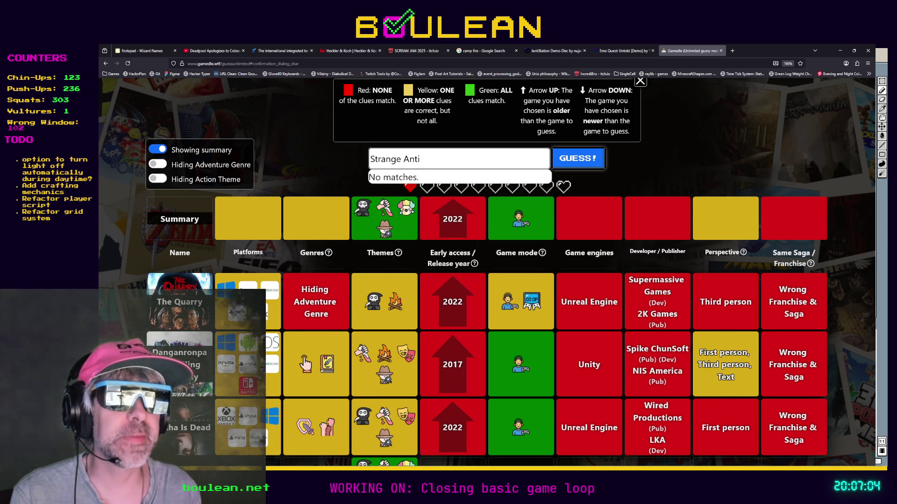
pyautogui.press('BackSpace')
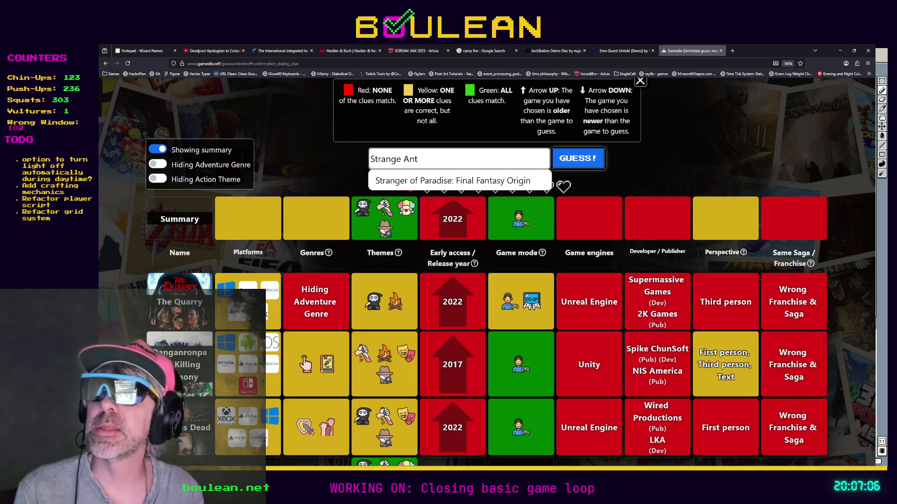
pyautogui.hotkey('ctrl', 'a')
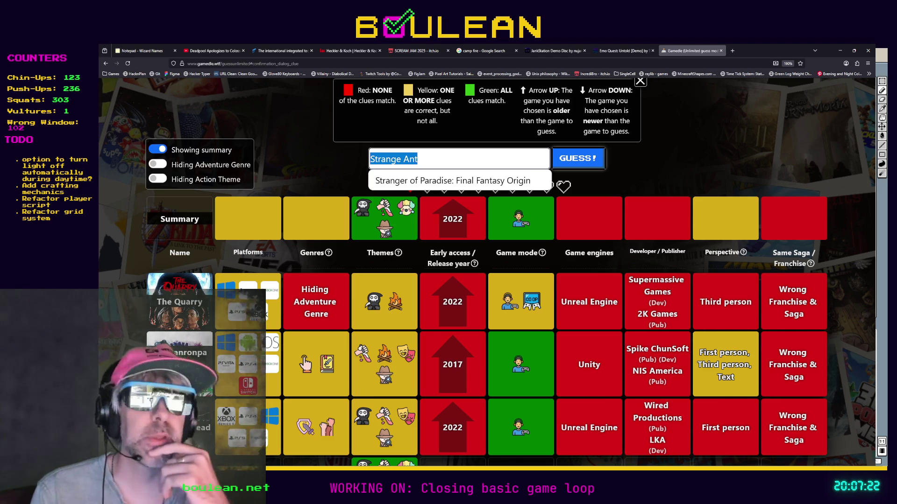
# Narrow the search to 'Strange Ho' for Strange Horticulture, then replace it with 'Slay the p'.
pyautogui.write('St')
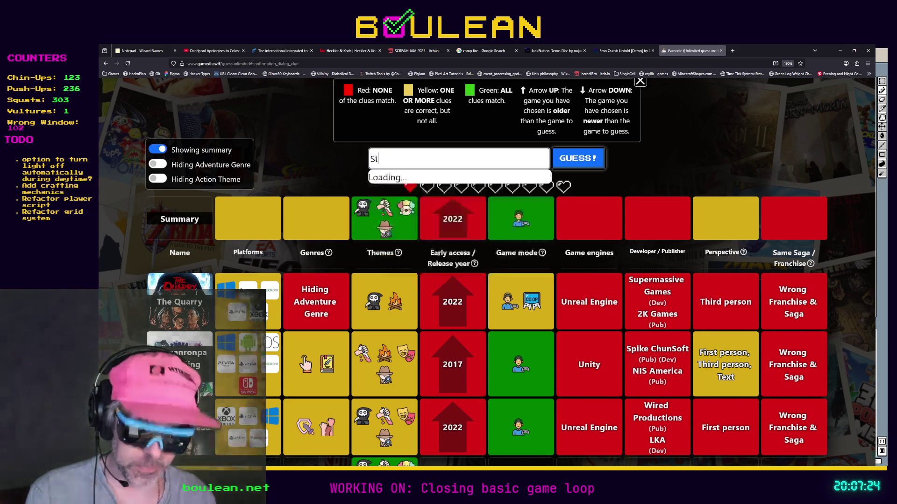
pyautogui.write('range')
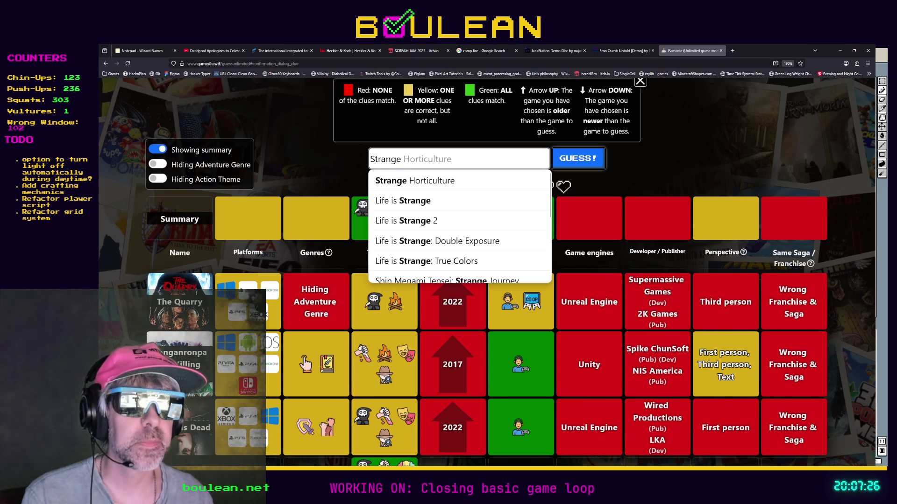
pyautogui.write(' Ho')
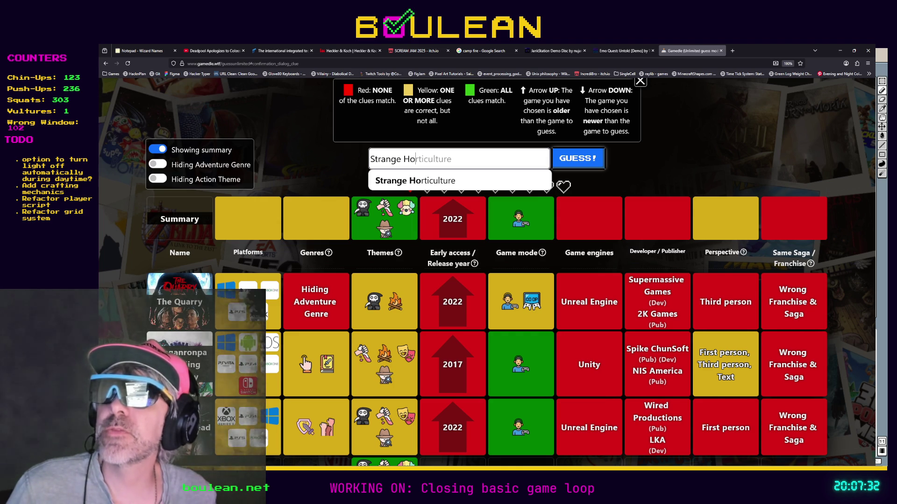
pyautogui.moveTo(399, 220)
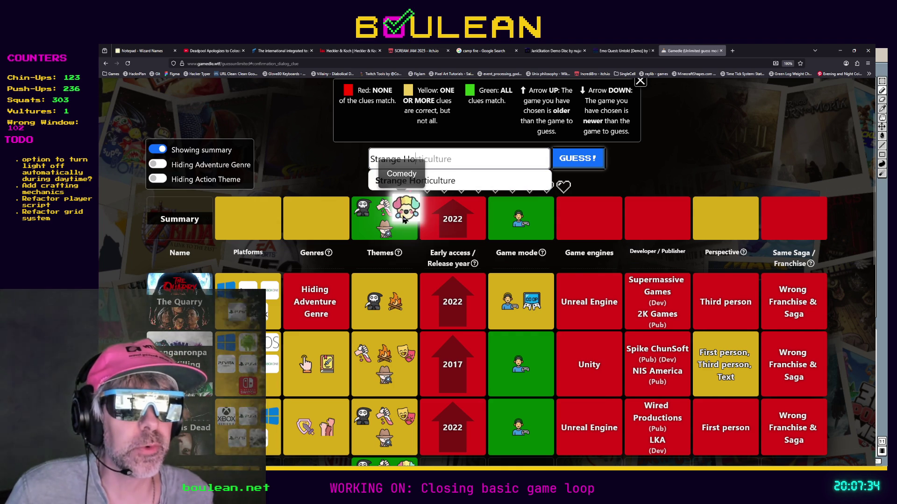
pyautogui.moveTo(370, 215)
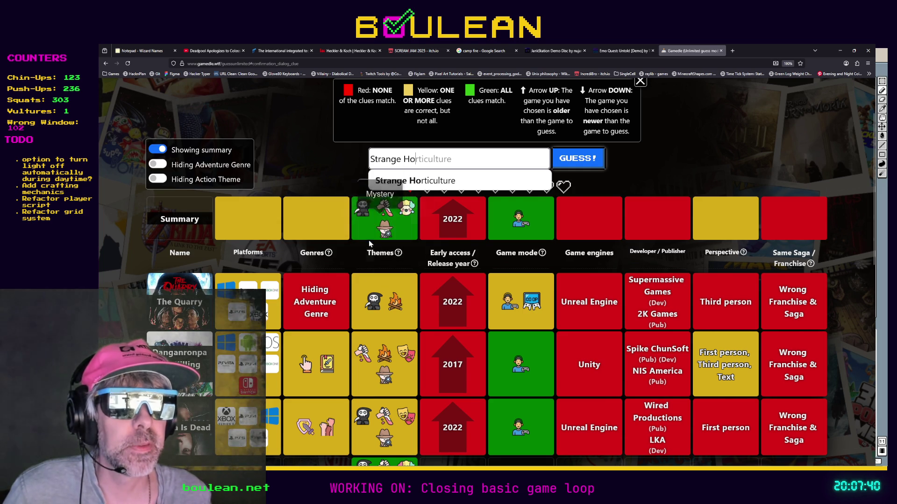
pyautogui.hotkey('ctrl', 'shift', 'Left')
pyautogui.hotkey('ctrl', 'shift', 'Left')
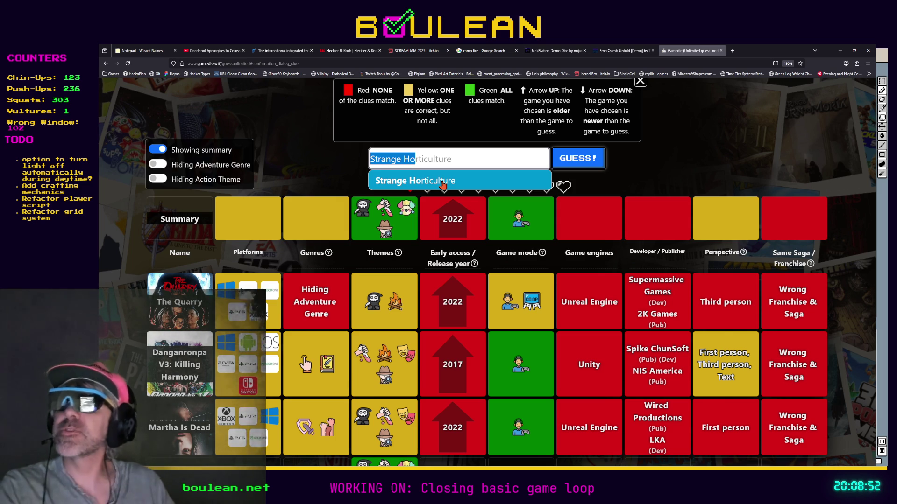
pyautogui.write('Sl')
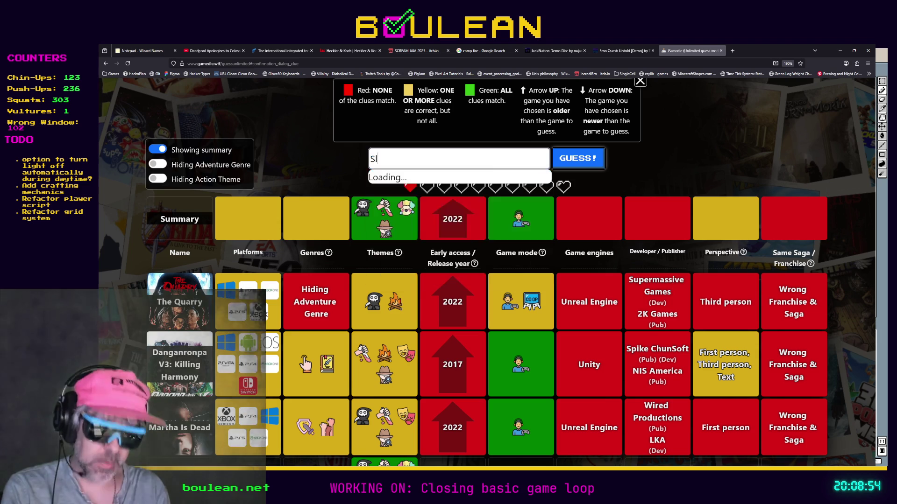
pyautogui.write('ay the p')
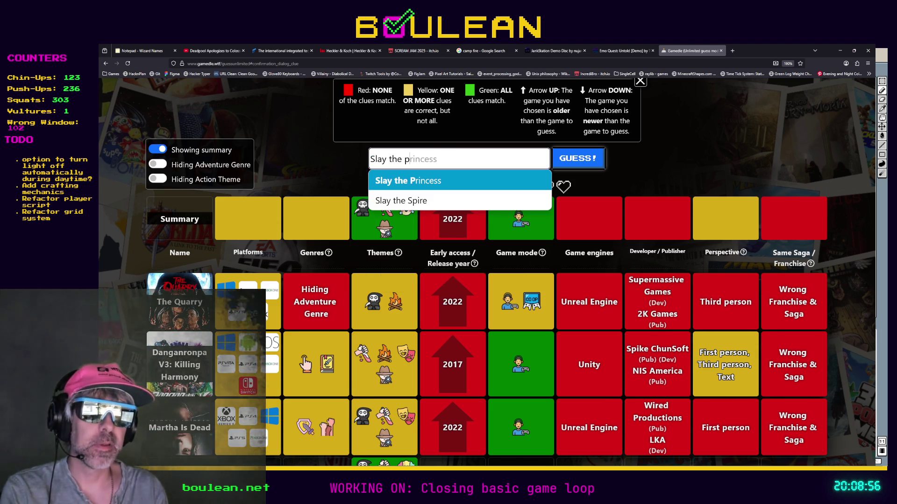
# Pick Slay the Princess from the suggestions and submit it, solving the puzzle.
pyautogui.click(476, 182)
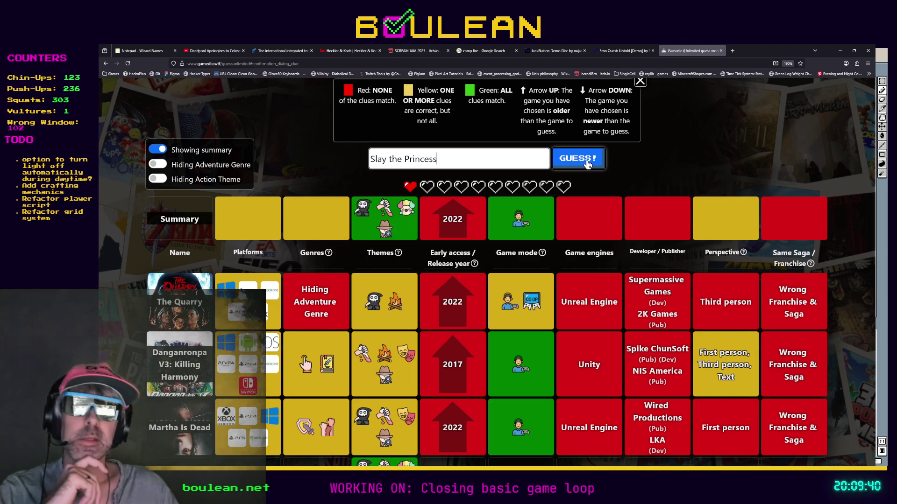
pyautogui.click(587, 161)
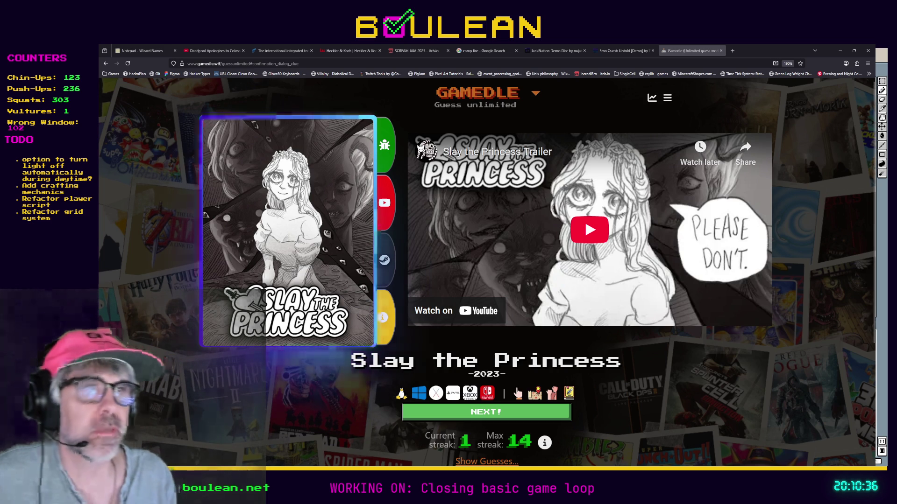
# Play the Slay the Princess trailer, pause it at 1:17, and return to Aseprite.
pyautogui.click(574, 243)
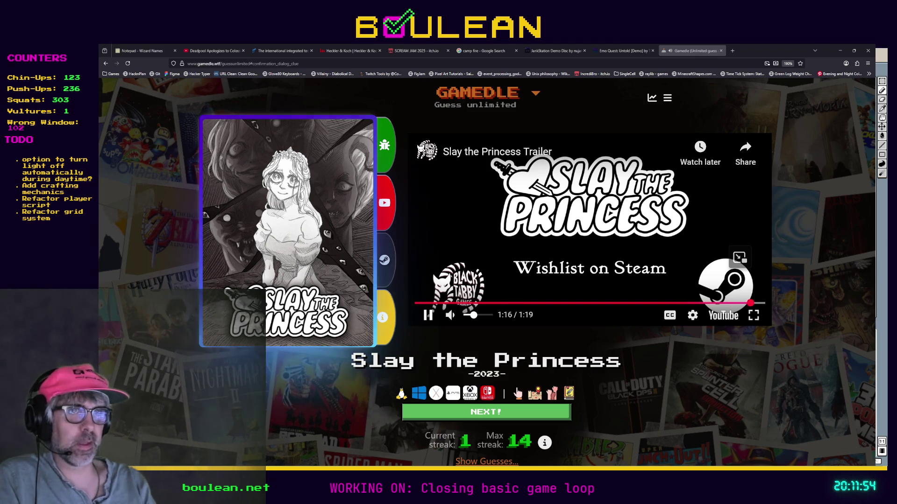
pyautogui.click(481, 326)
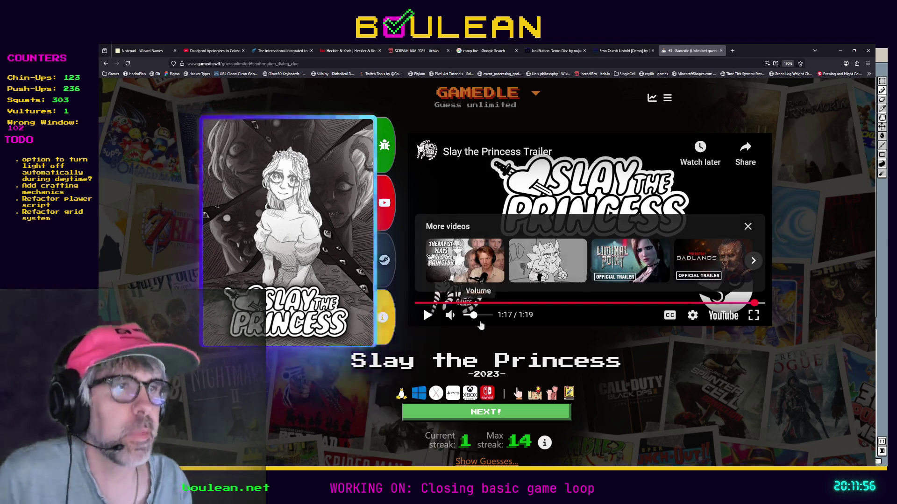
pyautogui.hotkey('alt', 'Tab')
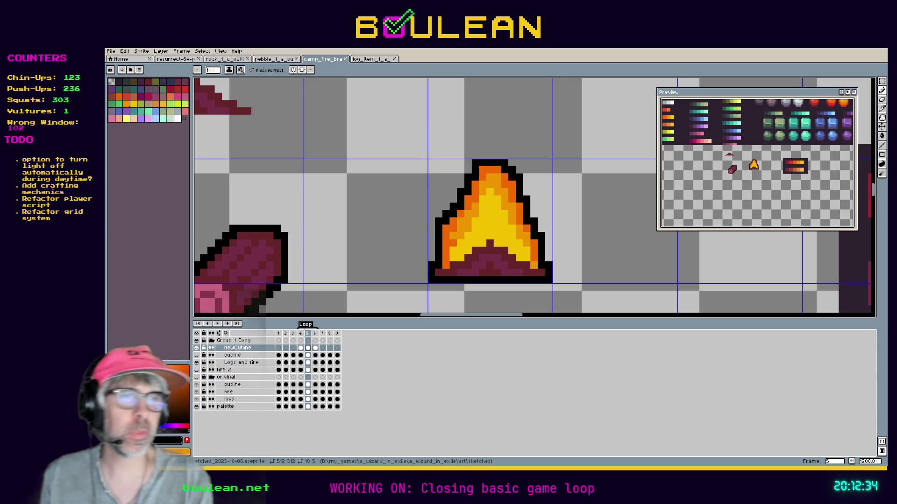
pyautogui.hotkey('alt', 'Tab')
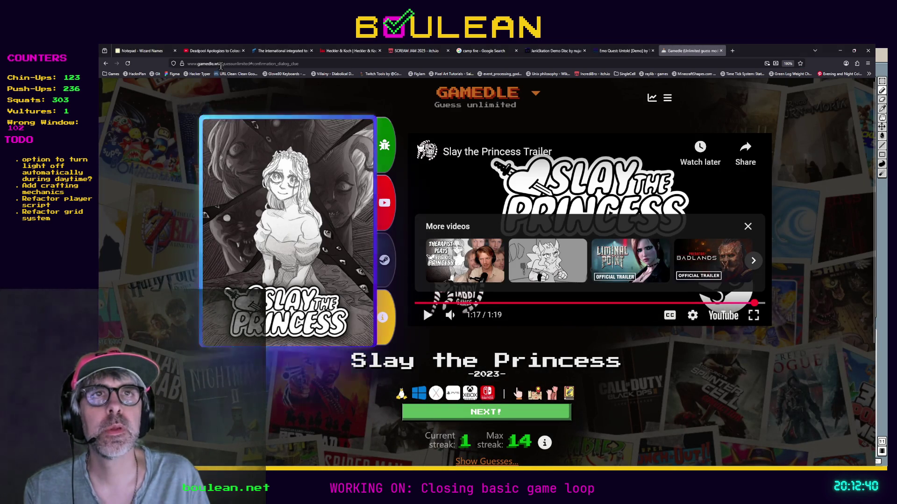
# Trim the address to gamedle.wtf to load the Gamedle home page.
pyautogui.moveTo(220, 63); pyautogui.dragTo(327, 63)
pyautogui.press('BackSpace')
pyautogui.press('Return')
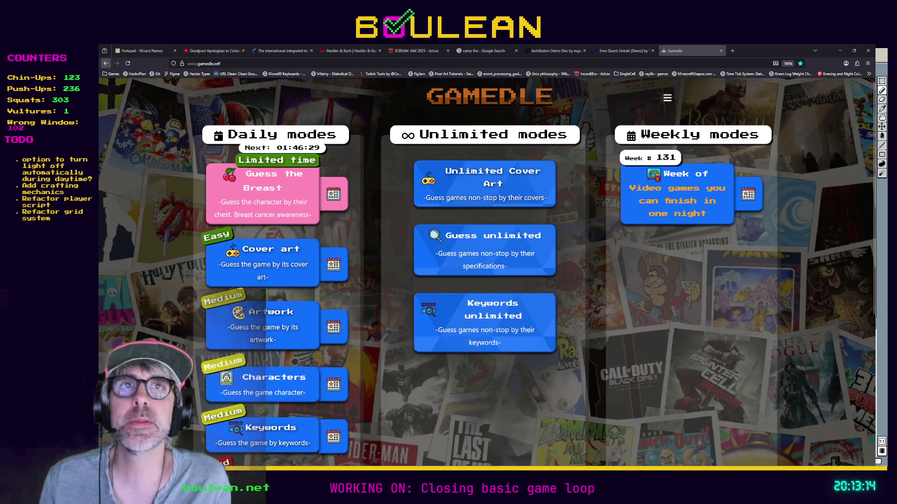
# Start a Guess unlimited round in Gamedle and scroll to see the Slay the Princess (2023) answer.
pyautogui.click(105, 63)
pyautogui.scroll(-2, 352, 302)
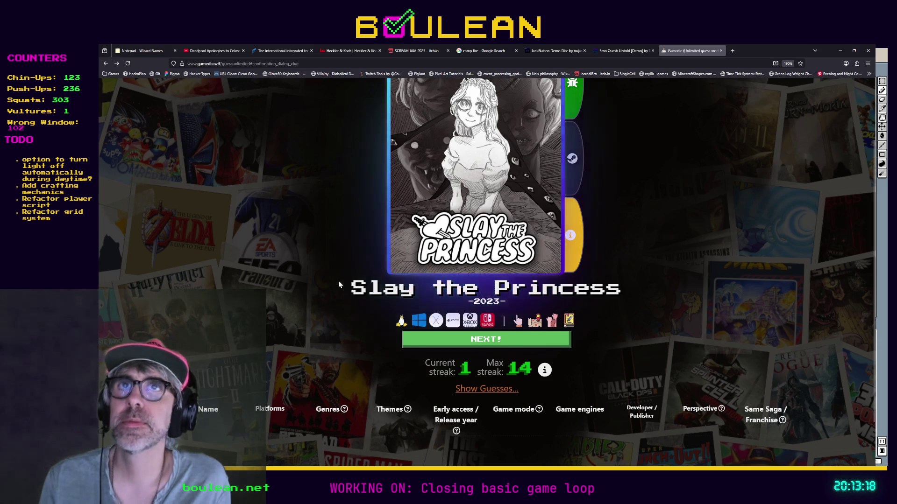
pyautogui.scroll(2, 307, 270)
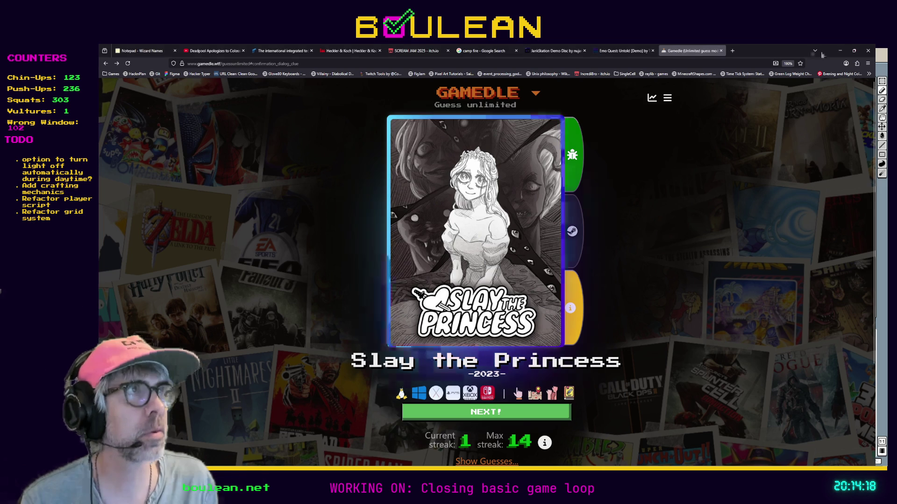
pyautogui.hotkey('alt', 'Tab')
# Play the campfire flame animation and stop it on frame 6.
pyautogui.scroll(-1, 491, 280)
pyautogui.scroll(1, 490, 280)
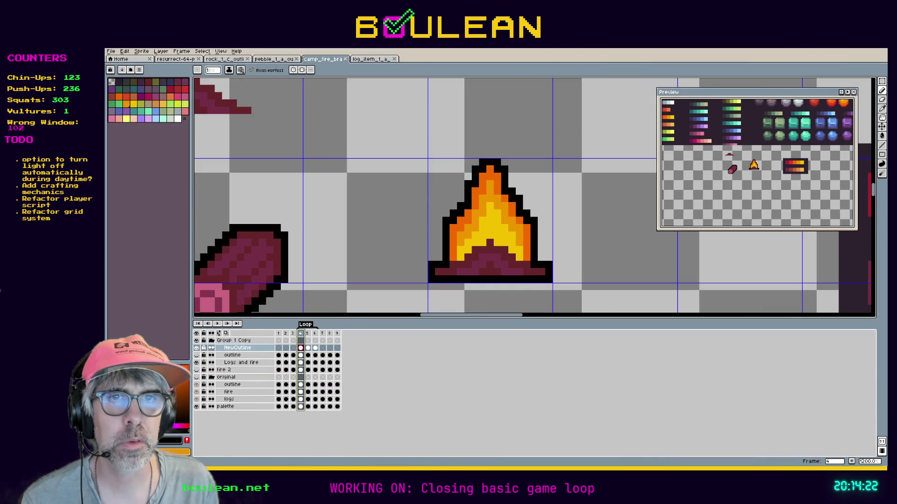
pyautogui.click(218, 324)
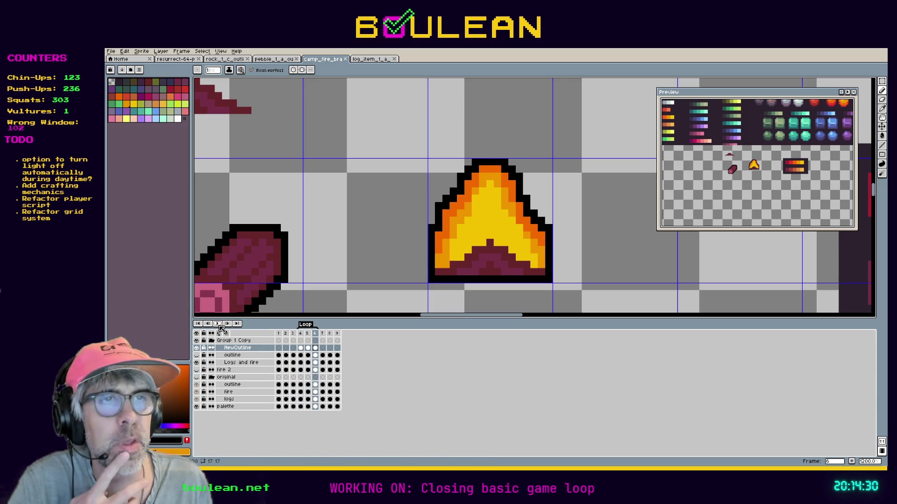
pyautogui.click(220, 326)
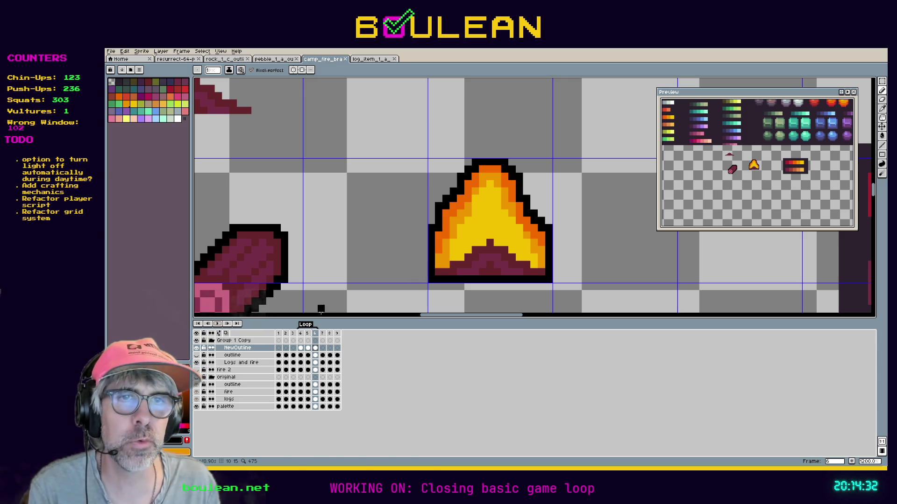
# Select the Logs and fire layer, toggle its visibility off and on, and bring up its layer options.
pyautogui.click(256, 368)
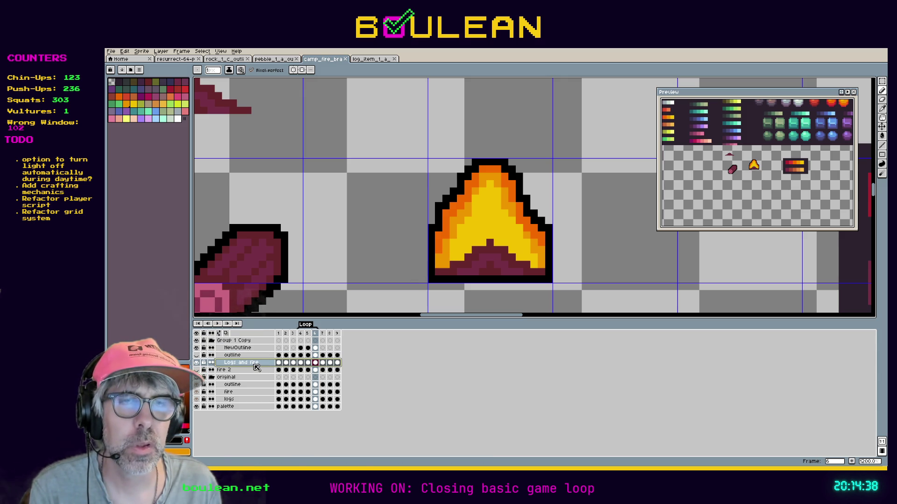
pyautogui.click(197, 363)
pyautogui.click(197, 364)
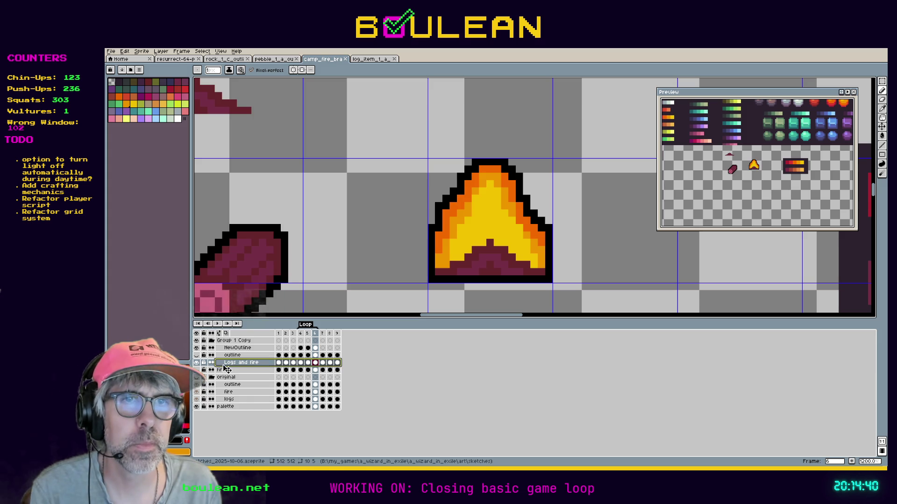
pyautogui.rightClick(240, 365)
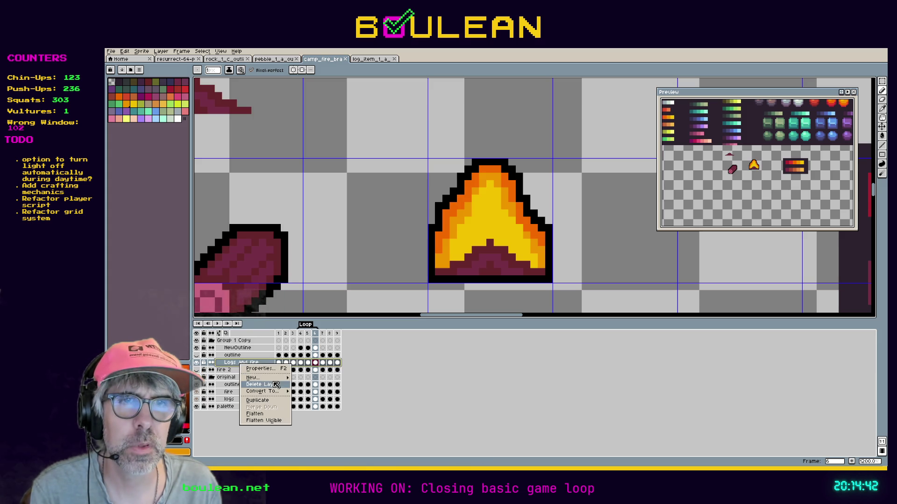
# Add a new layer above Logs and fire and try rectangular selections over the logs, then deselect.
pyautogui.moveTo(279, 380)
pyautogui.click(311, 378)
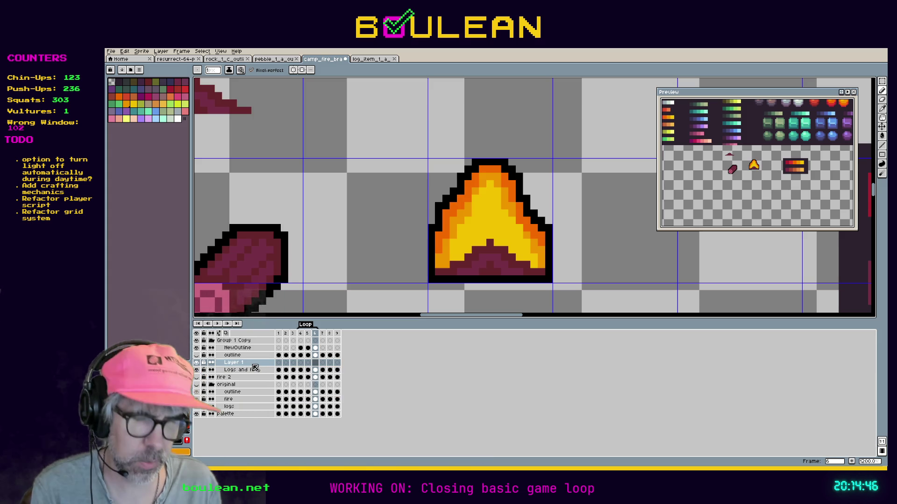
pyautogui.press('m')
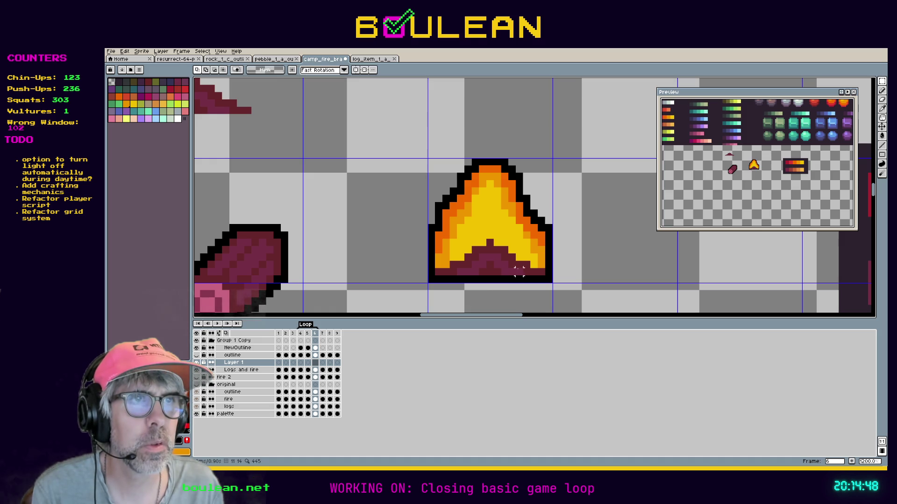
pyautogui.moveTo(540, 271); pyautogui.dragTo(436, 251)
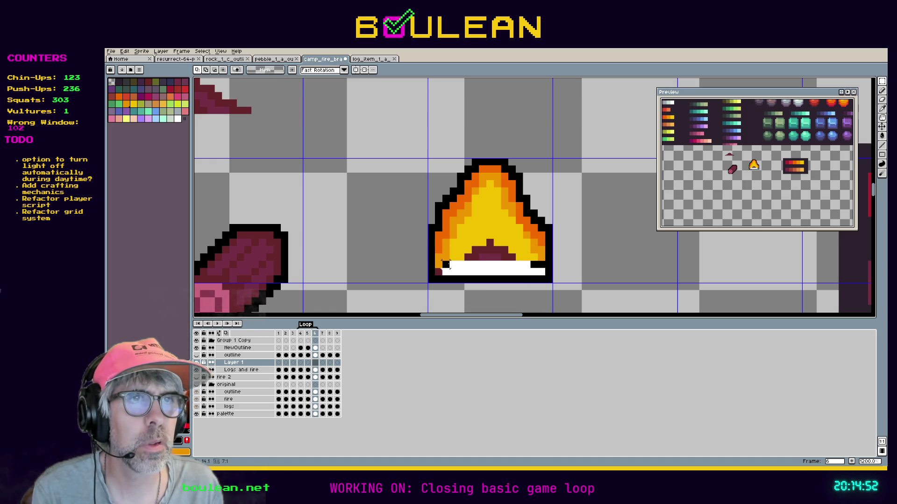
pyautogui.moveTo(546, 276); pyautogui.dragTo(447, 268)
pyautogui.hotkey('ctrl', 'd')
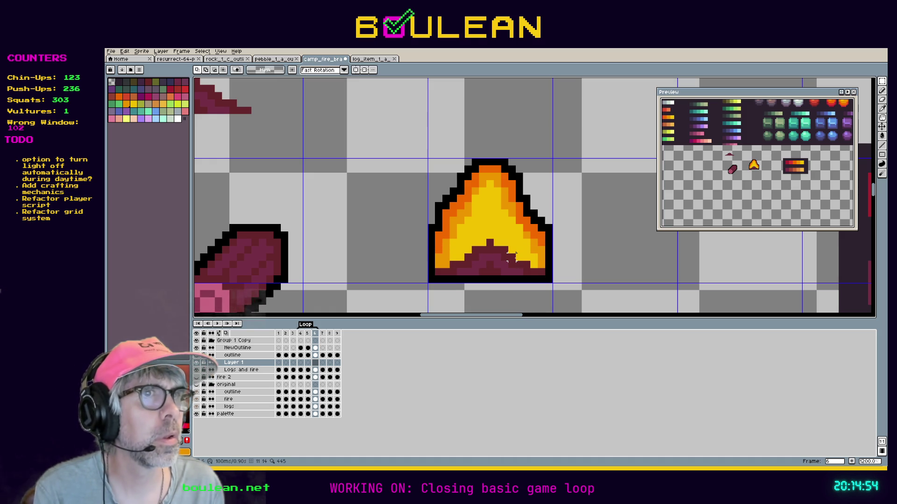
# Pencil trial black outline pixels across the logs, then remove them.
pyautogui.click(882, 92)
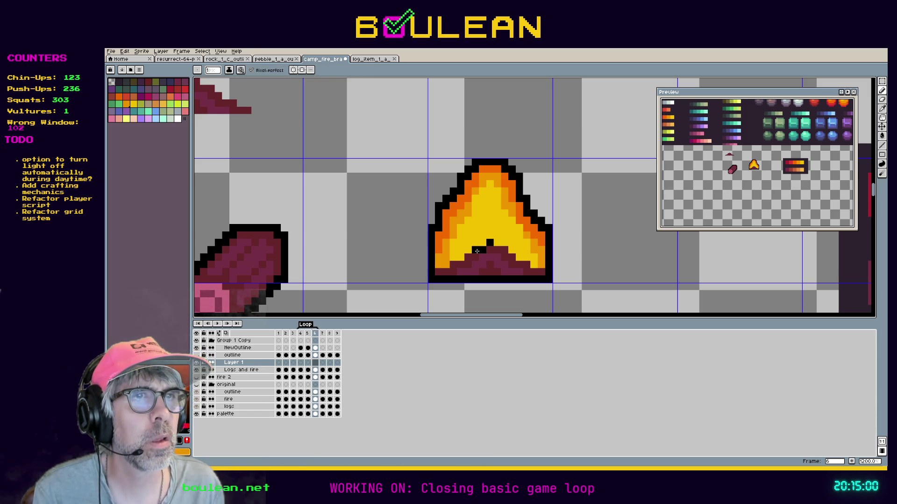
pyautogui.moveTo(469, 259); pyautogui.dragTo(461, 268)
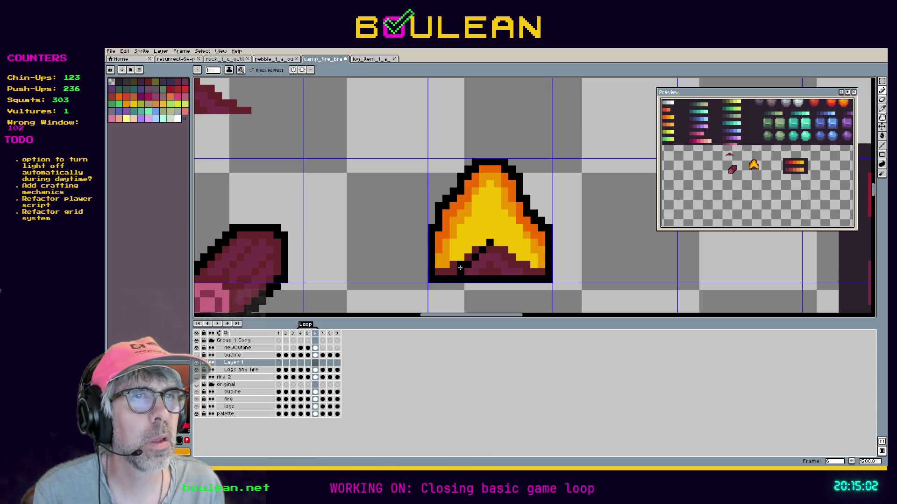
pyautogui.click(533, 271)
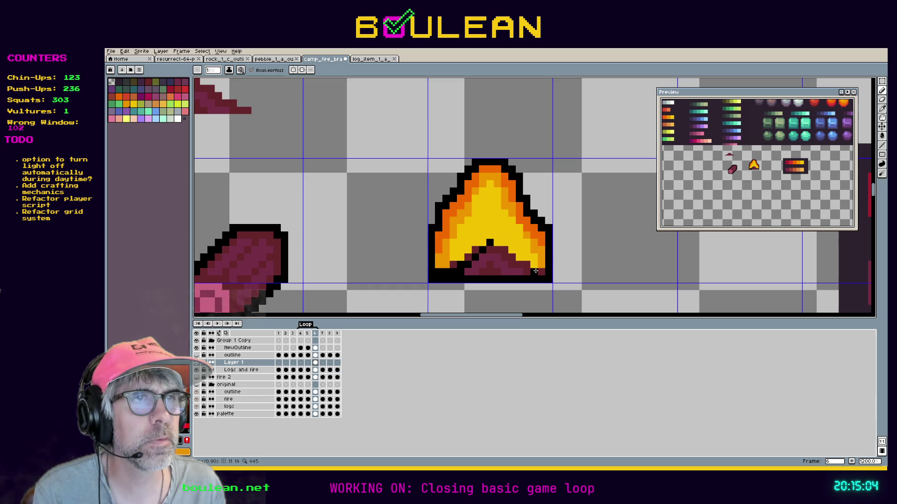
pyautogui.press('Delete')
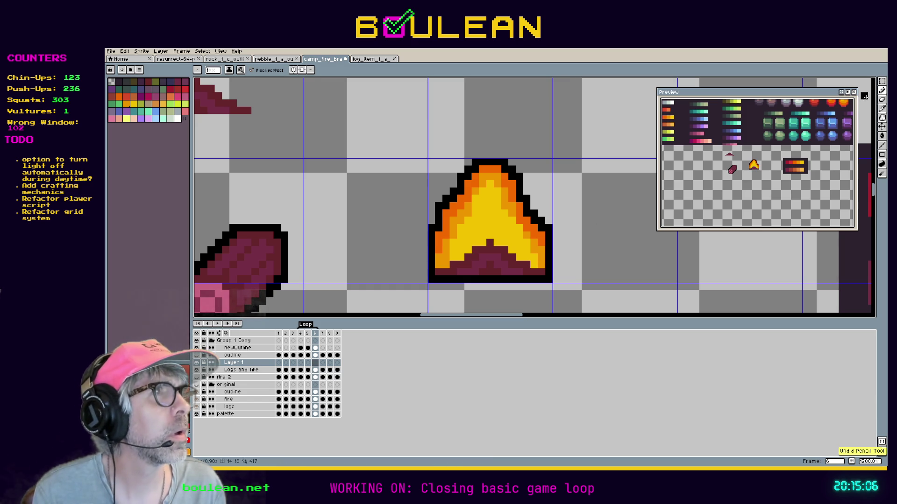
# Select the dark purple log pixels with the Magic Wand and begin moving them.
pyautogui.click(882, 84)
pyautogui.click(873, 82)
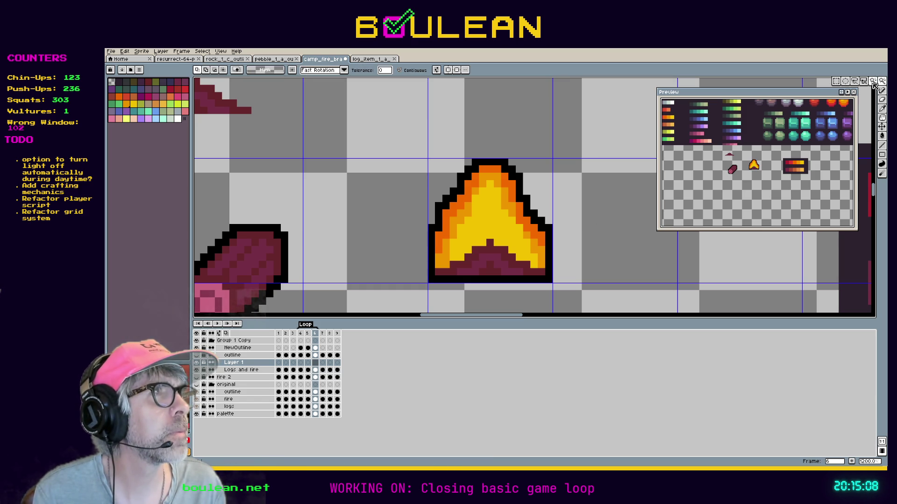
pyautogui.click(519, 265)
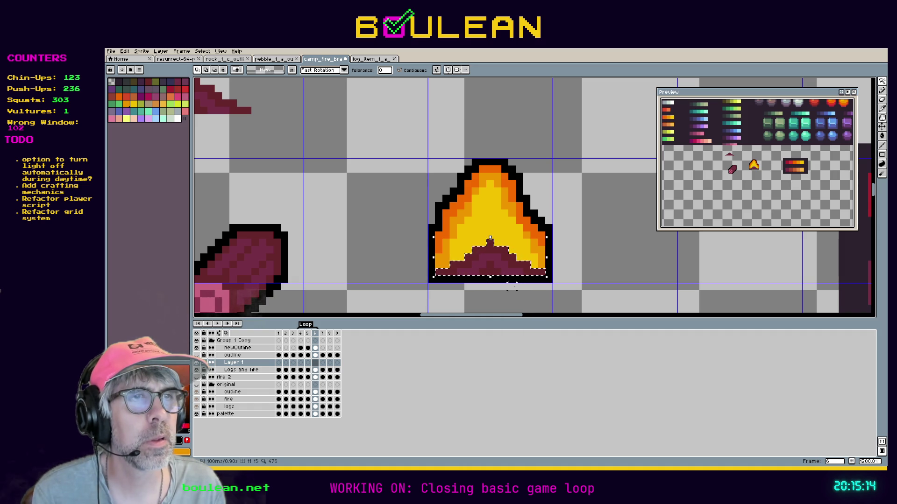
pyautogui.click(500, 264)
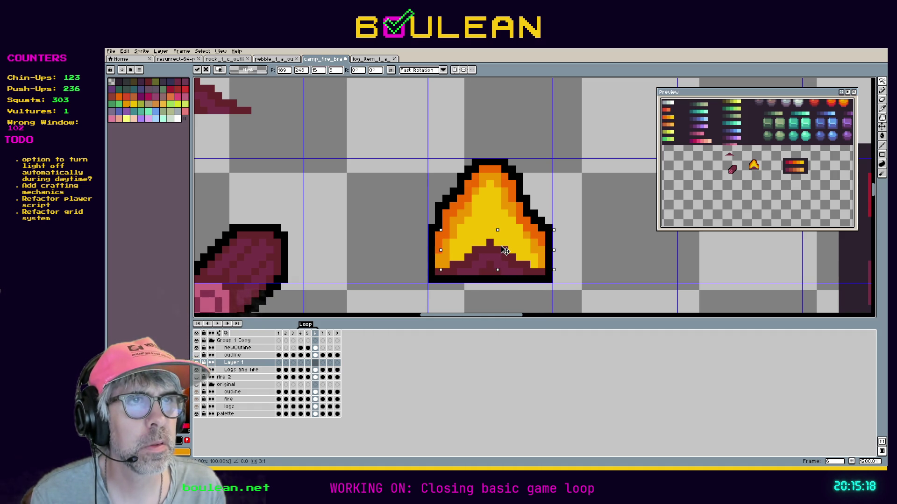
# Move the log base up one pixel, then preview the animation, stopping on frame 6.
pyautogui.press('Return')
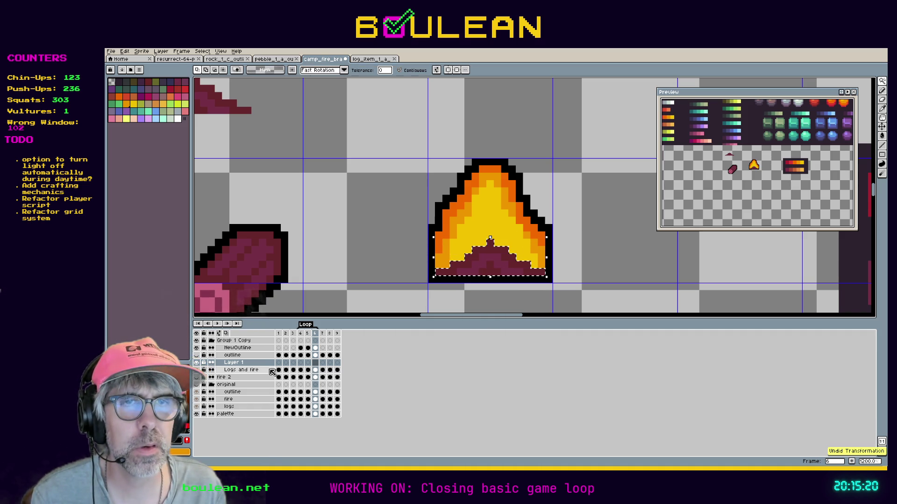
pyautogui.click(251, 370)
pyautogui.click(476, 272)
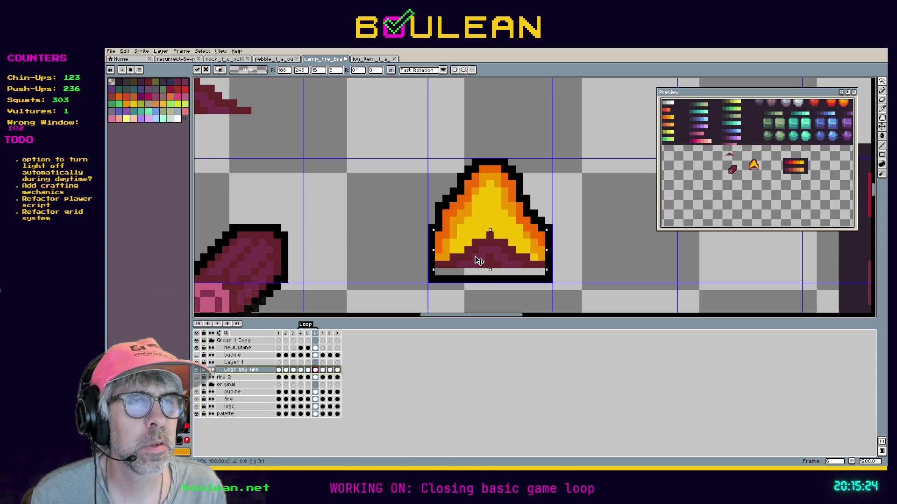
pyautogui.click(220, 324)
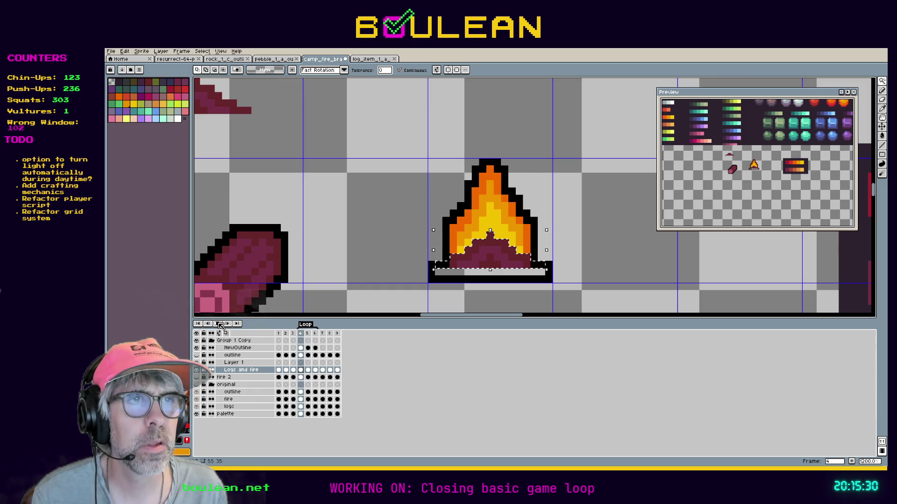
pyautogui.click(221, 324)
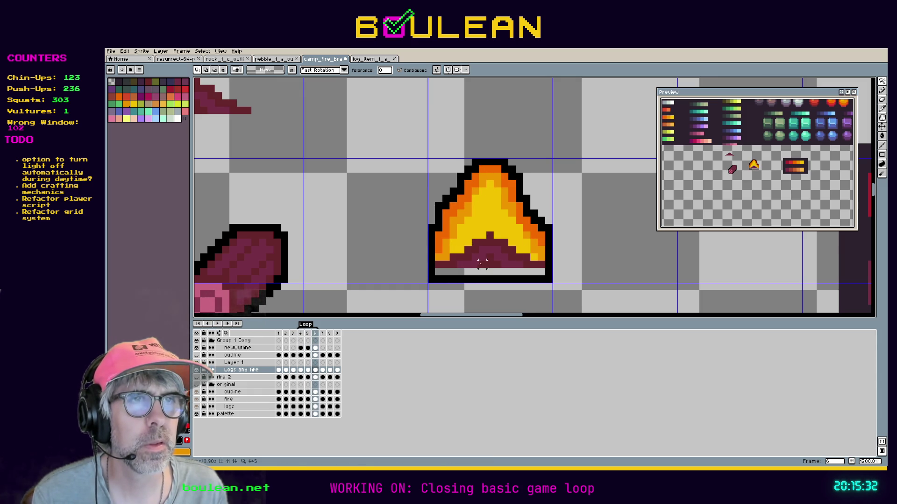
# Eyedrop the maroon log colour and paint over the light strip in the bottom row.
pyautogui.press('i')
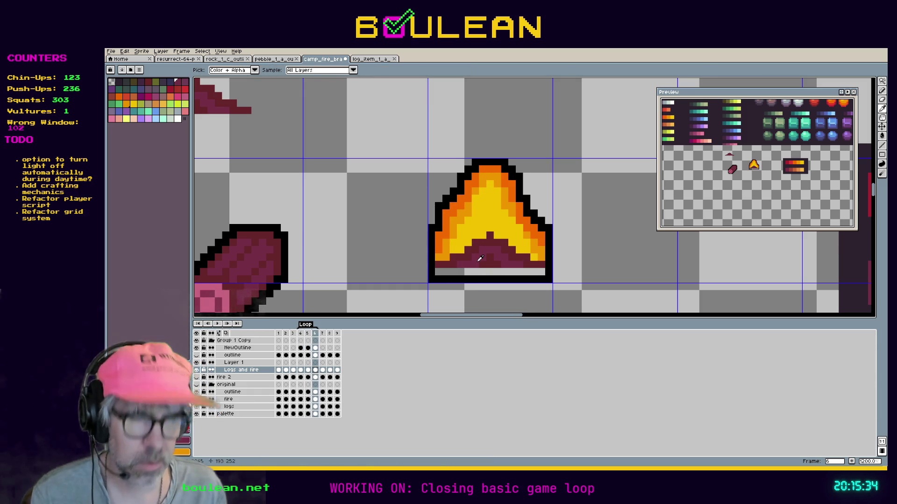
pyautogui.keyDown('alt'); pyautogui.click(457, 263); pyautogui.keyUp('alt')
pyautogui.click(452, 269)
pyautogui.moveTo(524, 271); pyautogui.dragTo(538, 271)
pyautogui.click(519, 274)
pyautogui.press('alt')
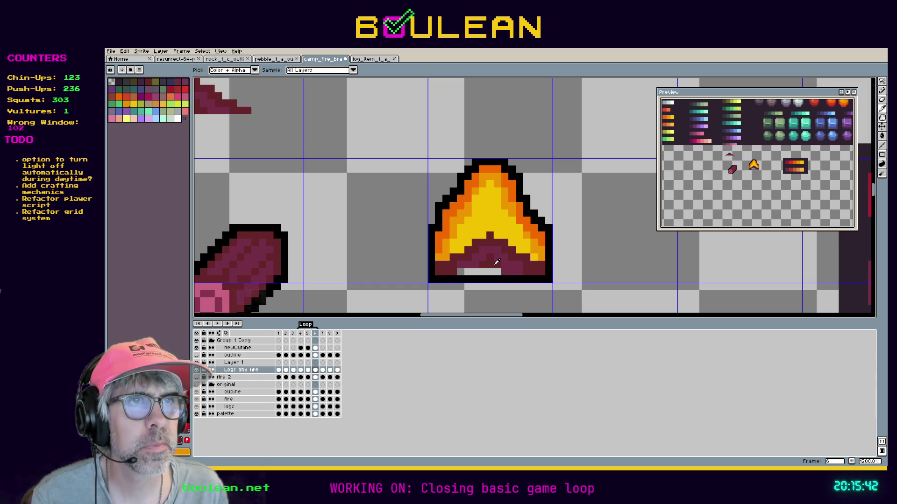
pyautogui.moveTo(489, 271)
pyautogui.mouseDown()
pyautogui.moveTo(496, 272)
pyautogui.moveTo(458, 273)
pyautogui.mouseUp()
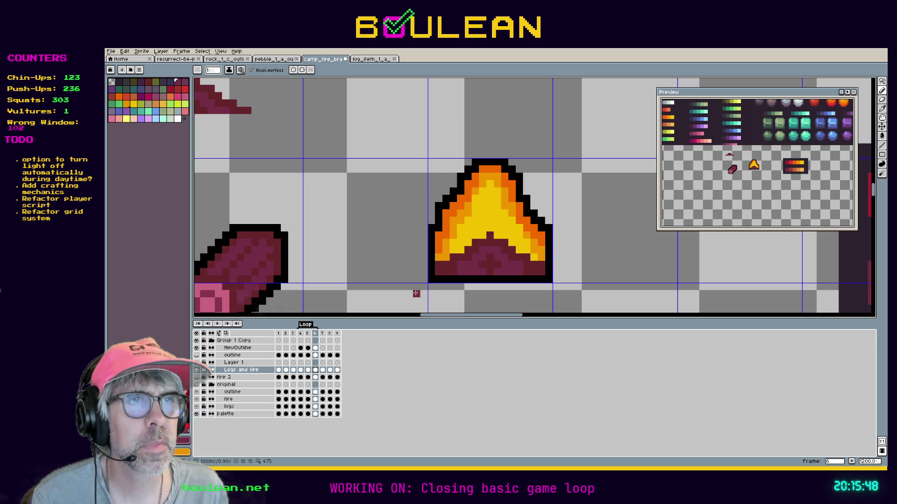
# Sample a log colour, play the animation, and marquee-select the bottom row of the logs.
pyautogui.press('alt')
pyautogui.keyDown('alt'); pyautogui.click(498, 262); pyautogui.keyUp('alt')
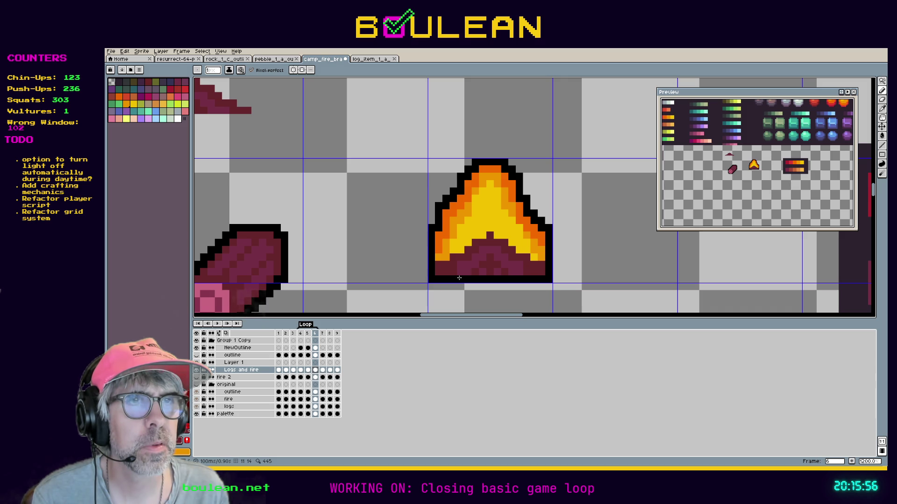
pyautogui.click(218, 324)
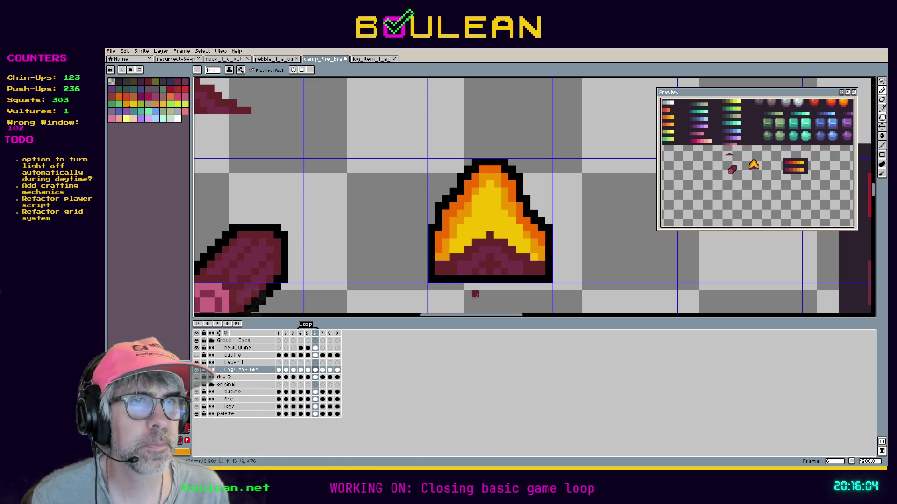
pyautogui.press('m')
pyautogui.moveTo(435, 269); pyautogui.dragTo(547, 276)
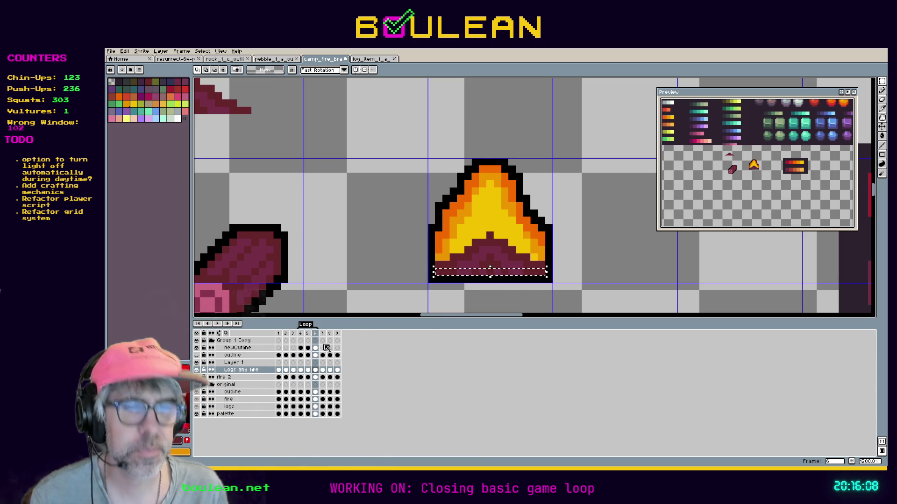
# Step back to frames 5 and 4, delete the light bar under the flame, and deselect.
pyautogui.click(260, 363)
pyautogui.press('Left')
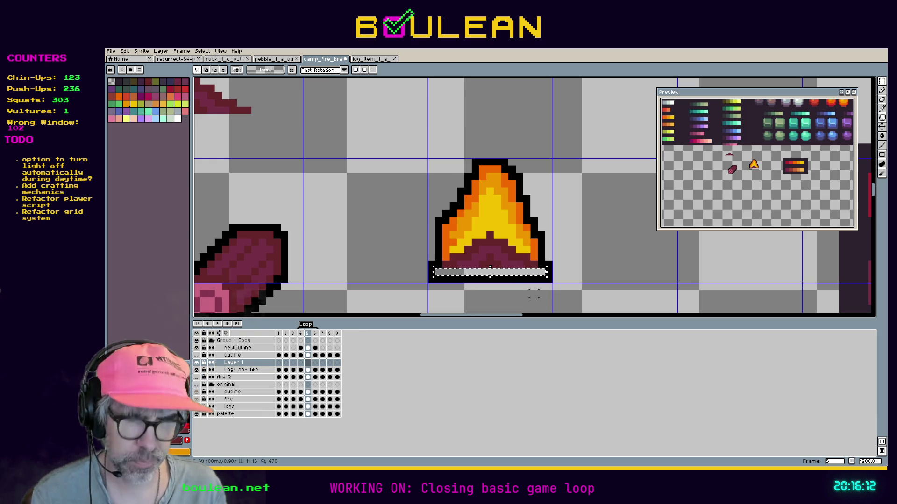
pyautogui.press('Left')
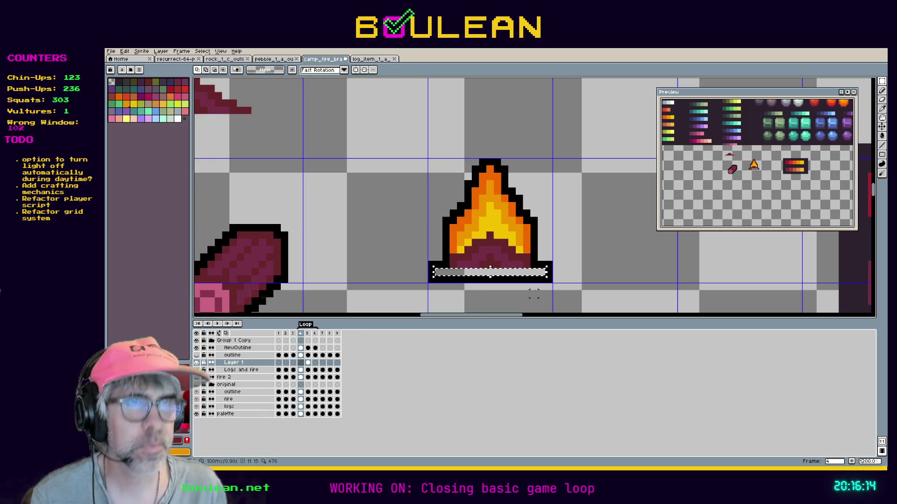
pyautogui.press('Delete')
pyautogui.hotkey('ctrl', 'd')
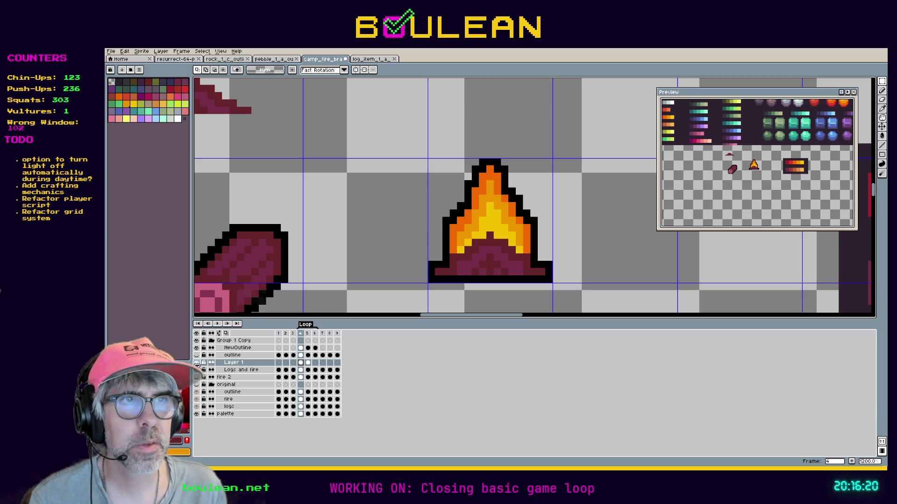
# Play the animation, undo the earlier painting, and lower the selected logs one pixel into the bottom row.
pyautogui.click(217, 324)
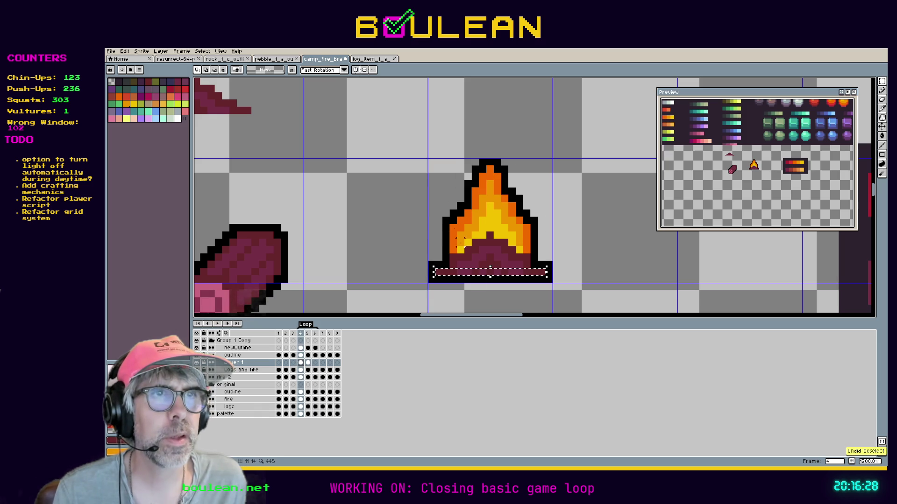
pyautogui.press('Down')
pyautogui.hotkey('ctrl', 'z')
pyautogui.hotkey('ctrl', 'z')
pyautogui.hotkey('ctrl', 'z')
pyautogui.hotkey('ctrl', 'z')
pyautogui.hotkey('ctrl', 'z')
pyautogui.hotkey('ctrl', 'z')
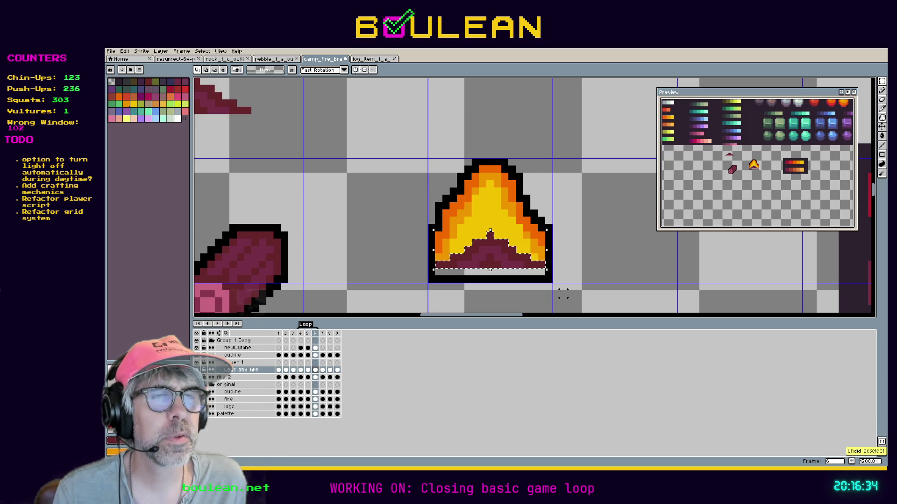
pyautogui.press('Down')
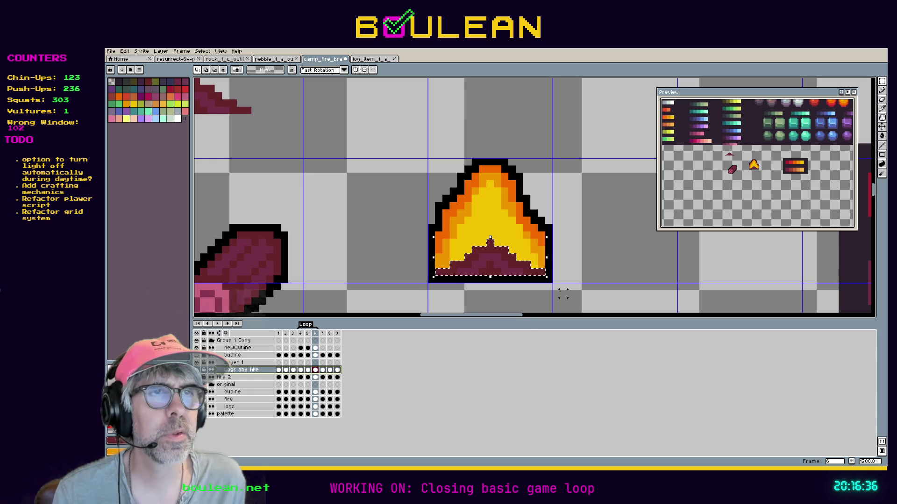
pyautogui.hotkey('ctrl', 'd')
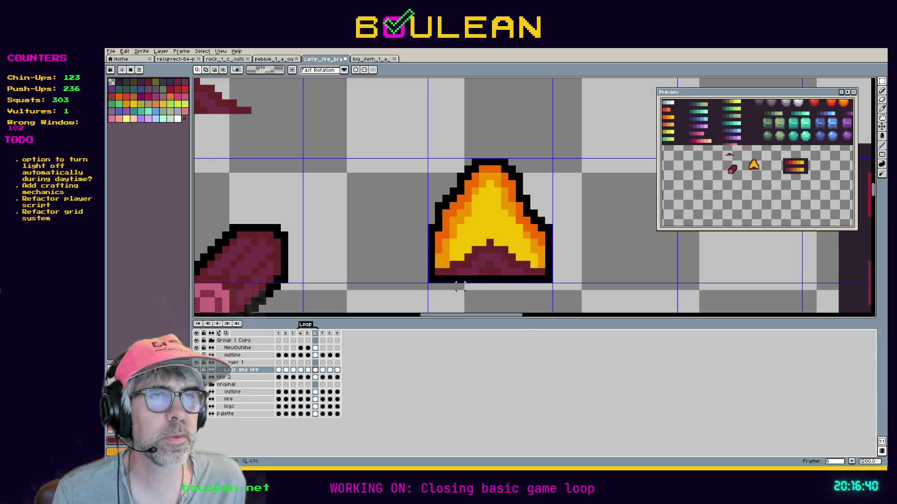
pyautogui.click(241, 356)
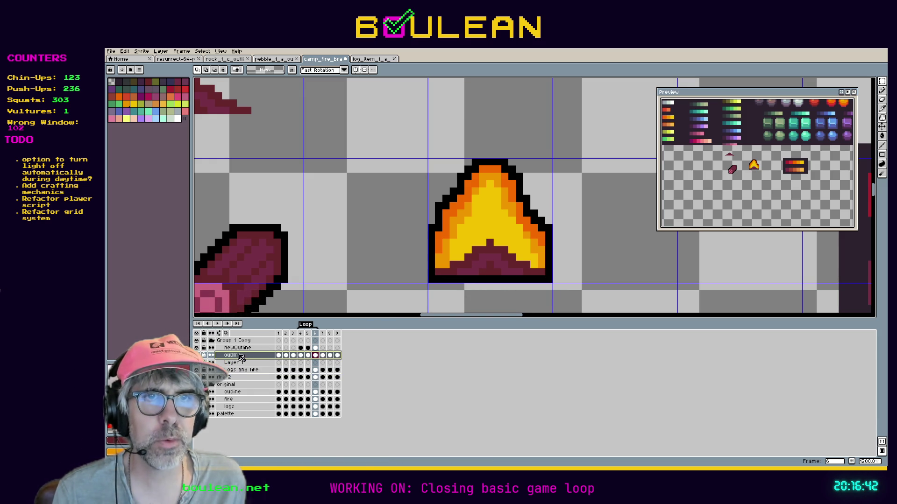
# Pencil two black pixels at the fire's bottom centre on NewOutline, then undo them.
pyautogui.press('i')
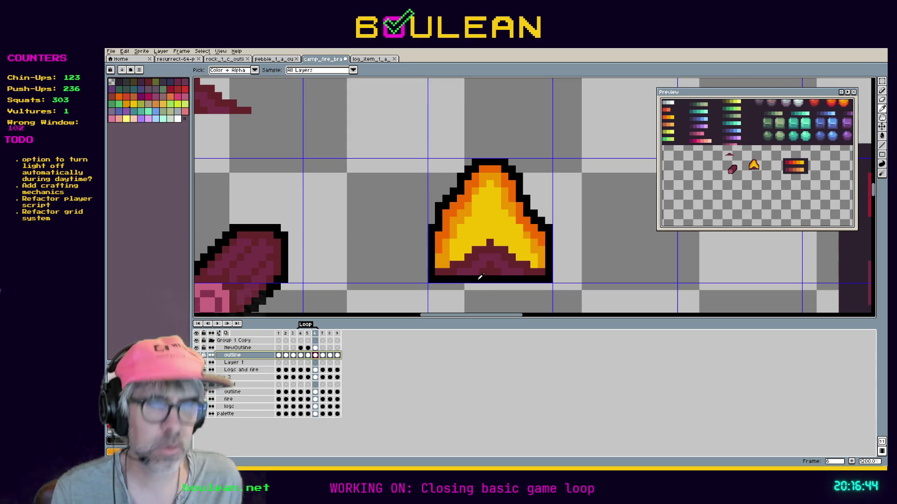
pyautogui.press('b')
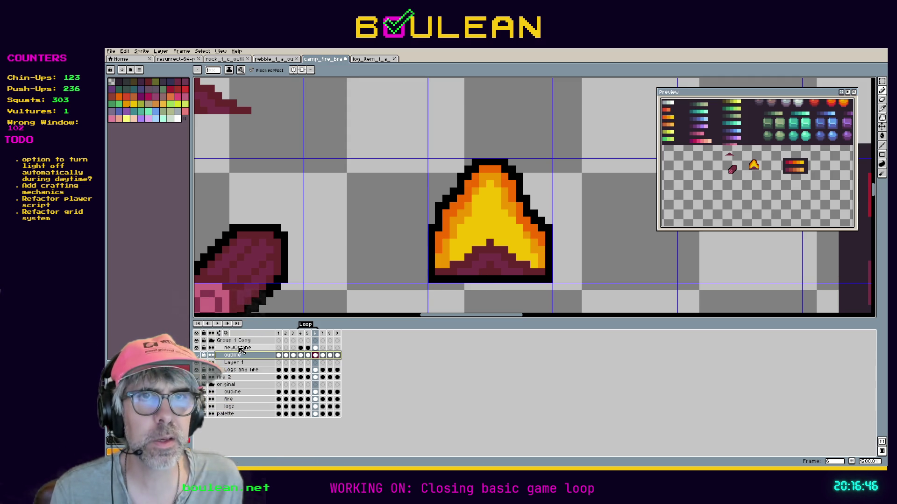
pyautogui.press('Up')
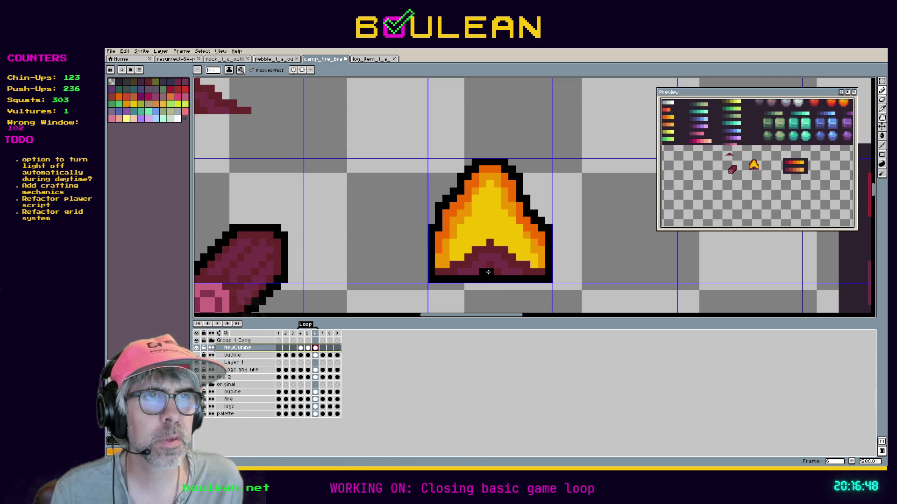
pyautogui.click(495, 271)
pyautogui.click(490, 265)
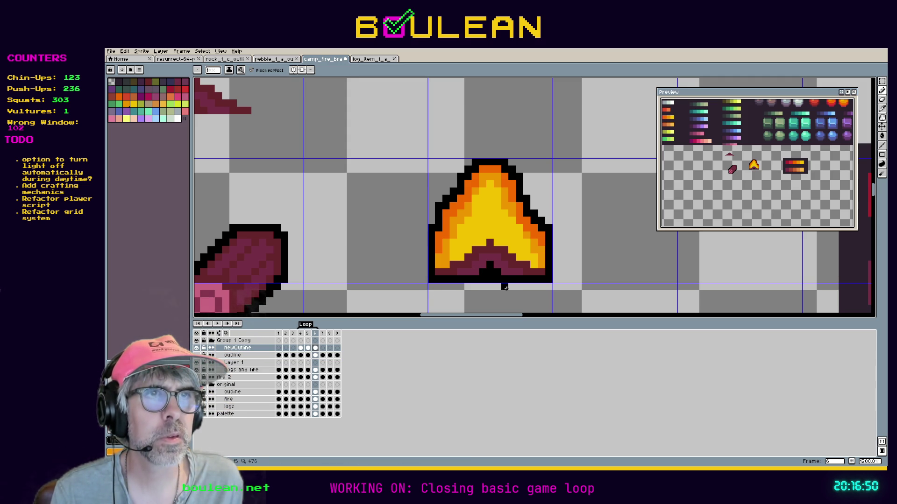
pyautogui.hotkey('ctrl', 'z')
pyautogui.hotkey('ctrl', 'z')
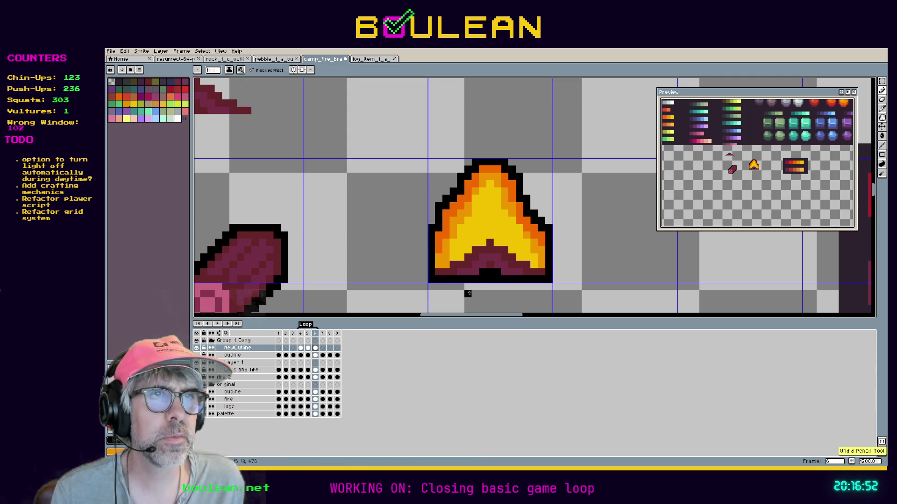
# Return to the Logs and fire layer with the Move tool and show frame 4.
pyautogui.press('Down')
pyautogui.press('Down')
pyautogui.press('Down')
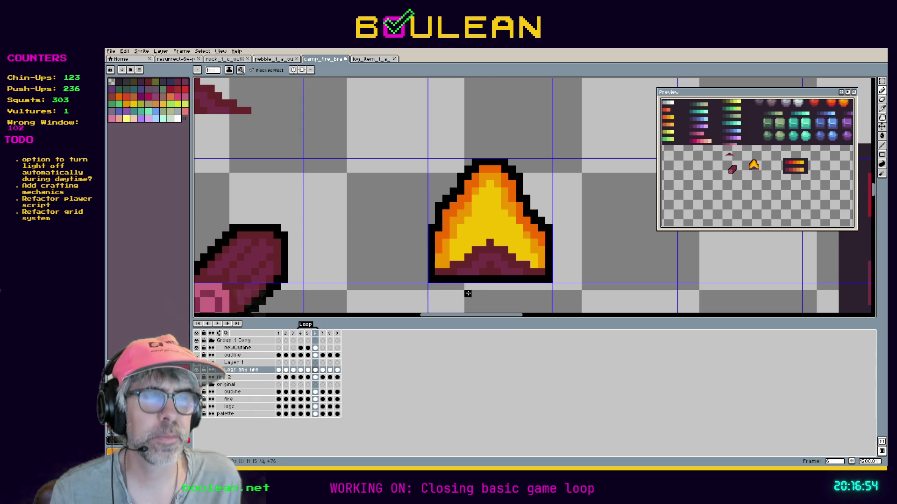
pyautogui.press('v')
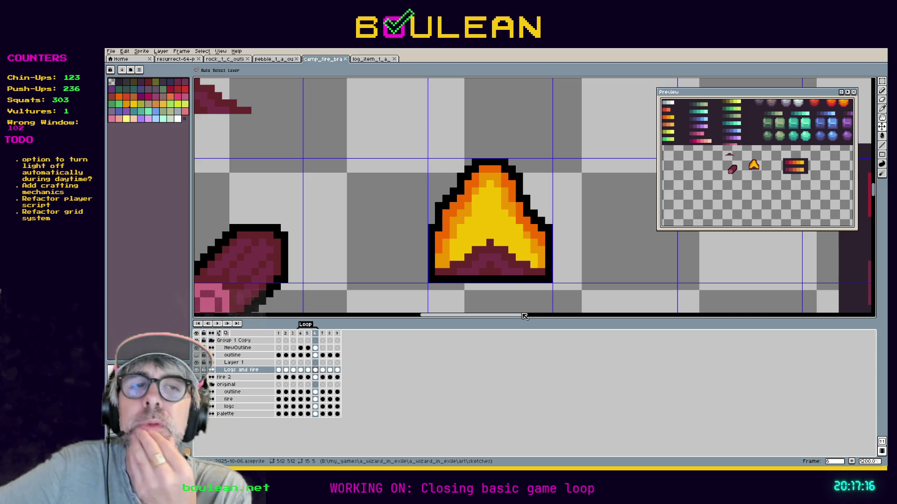
pyautogui.click(301, 333)
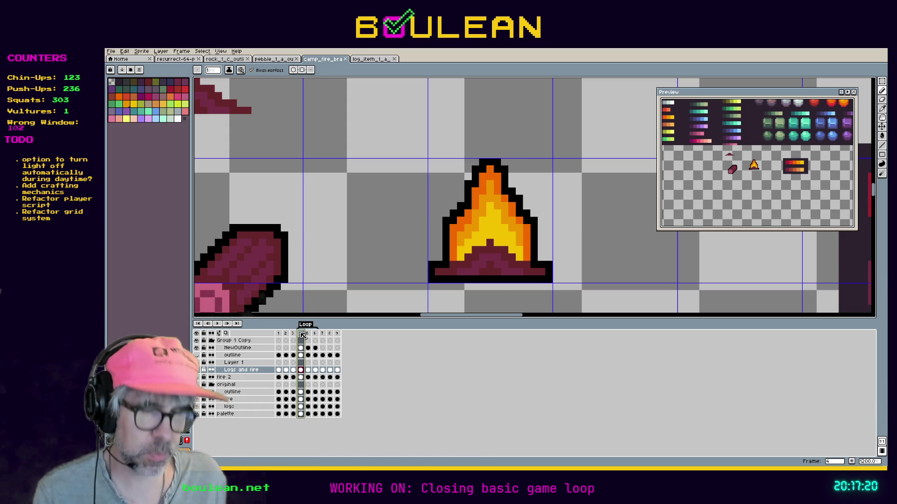
pyautogui.press('i')
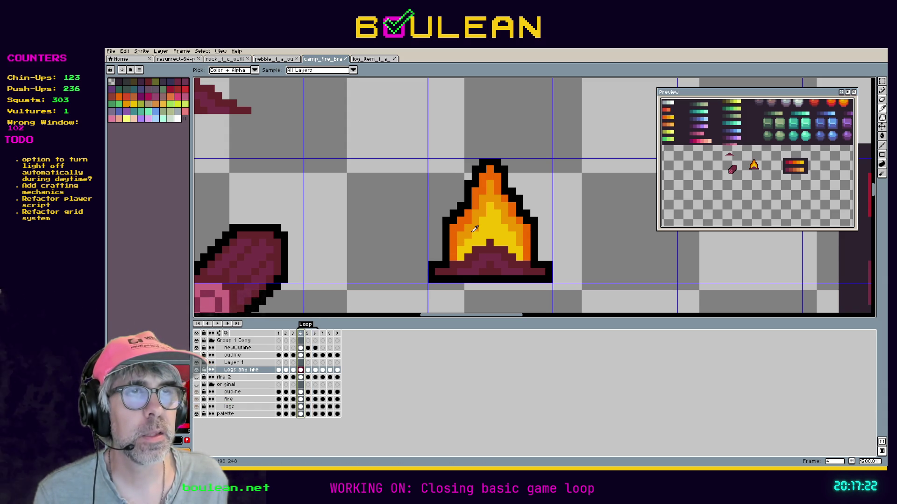
# Pick the flame's yellow and paint one spark pixel left of the flame on frame 5.
pyautogui.click(484, 230)
pyautogui.press('b')
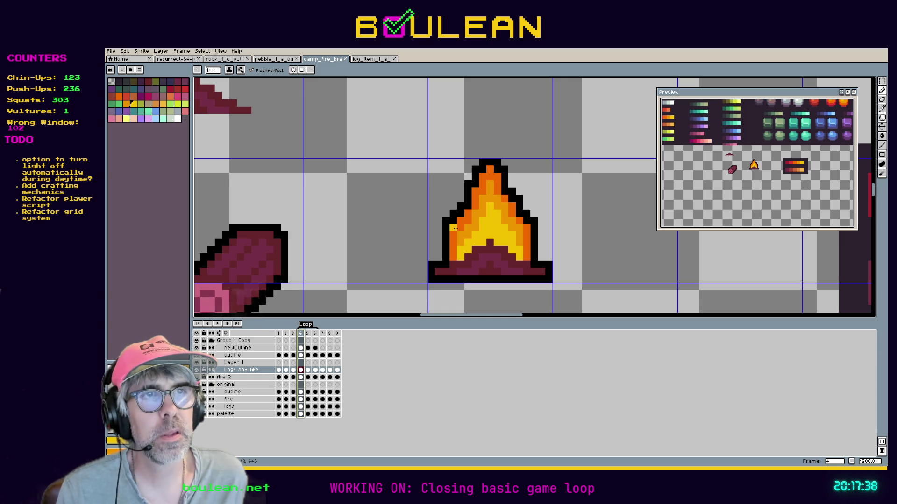
pyautogui.press('Right')
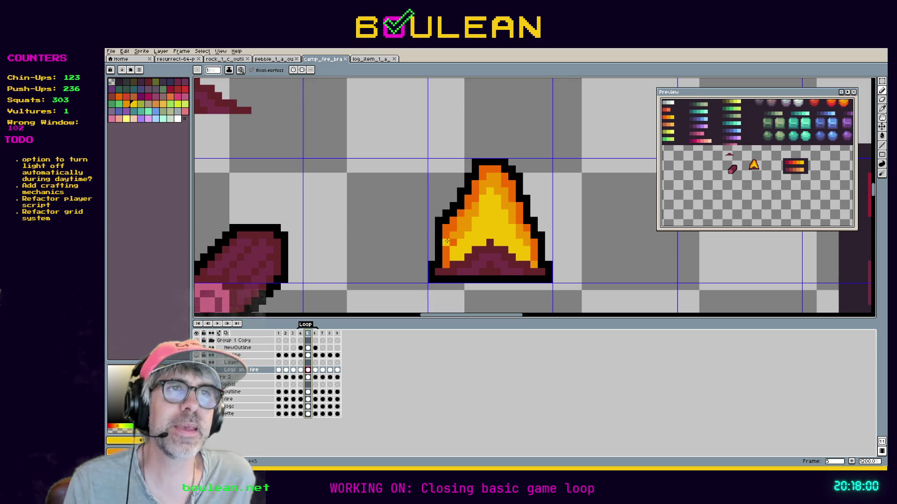
pyautogui.click(445, 205)
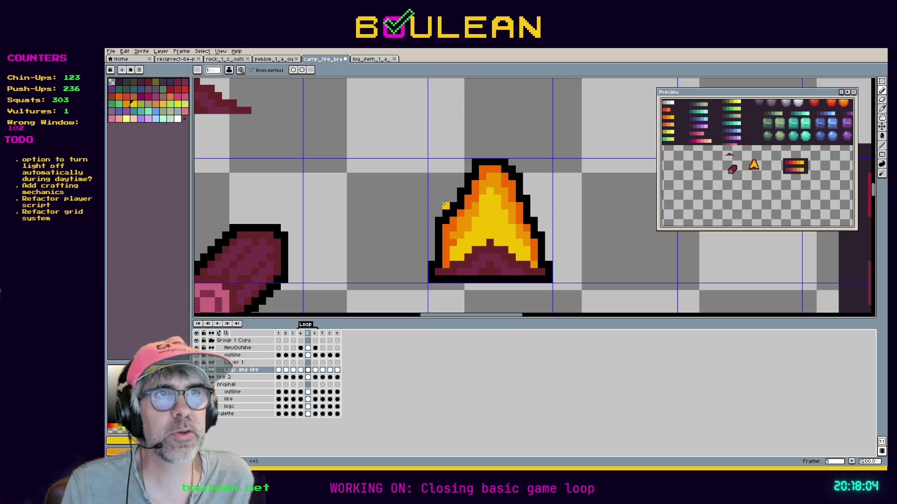
# Outline the spark in black and preview the animation twice, returning to frame 5.
pyautogui.click(446, 199)
pyautogui.click(438, 204)
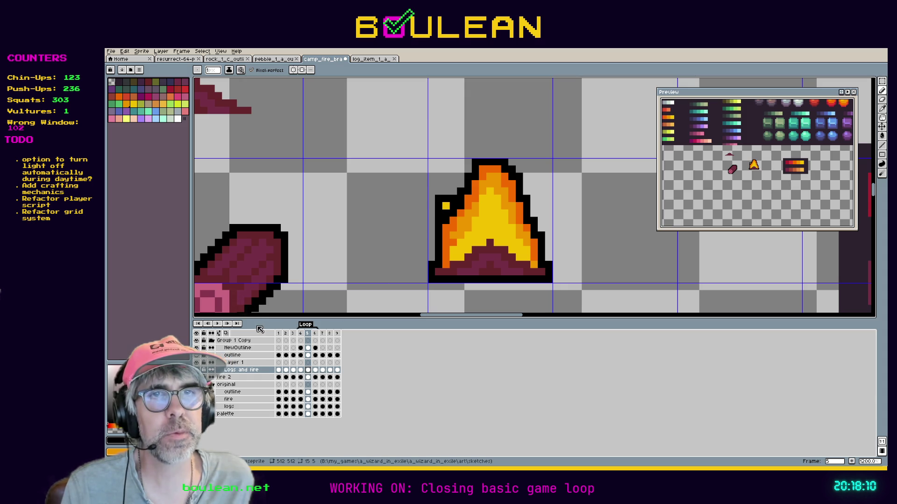
pyautogui.click(222, 324)
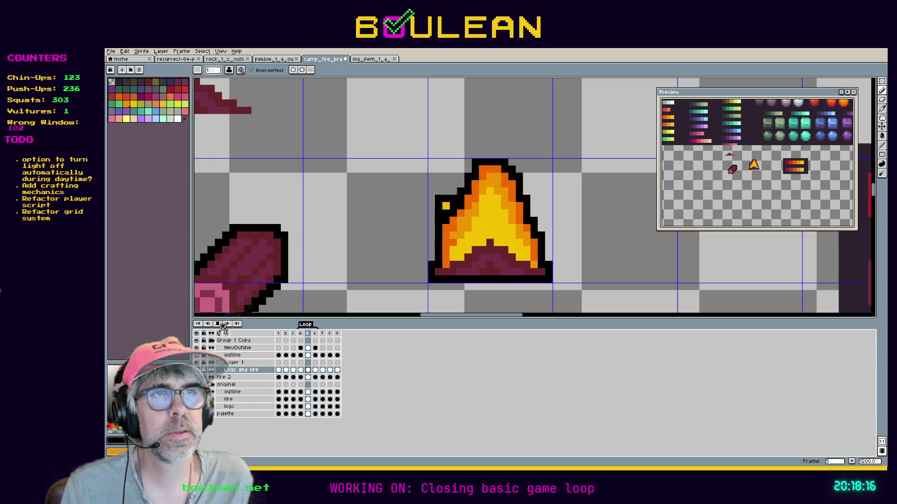
pyautogui.click(308, 334)
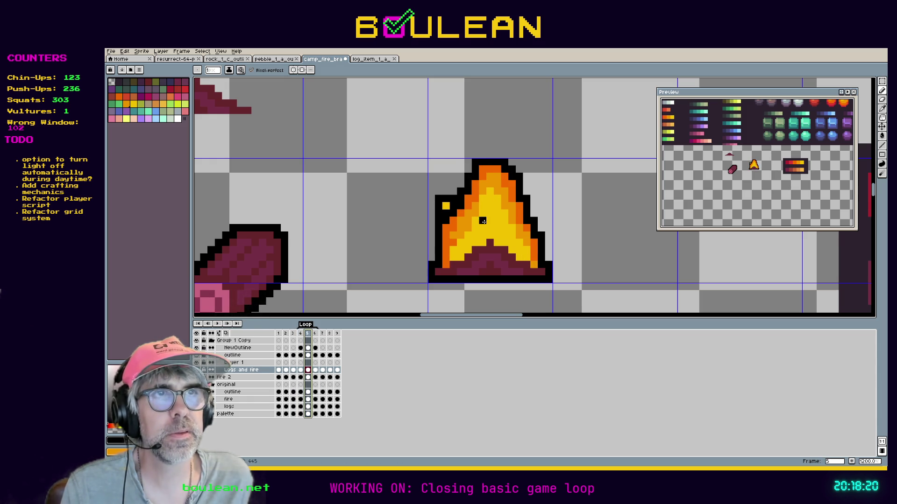
pyautogui.press('i')
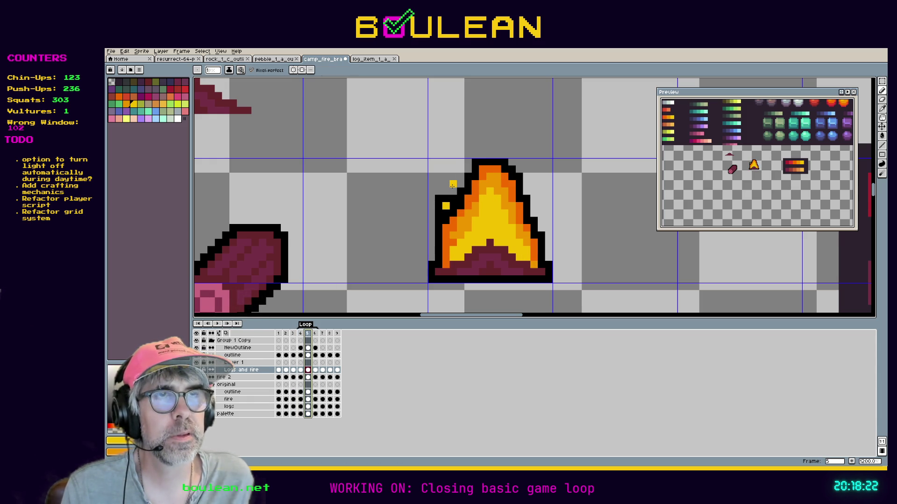
pyautogui.press('i')
pyautogui.press('b')
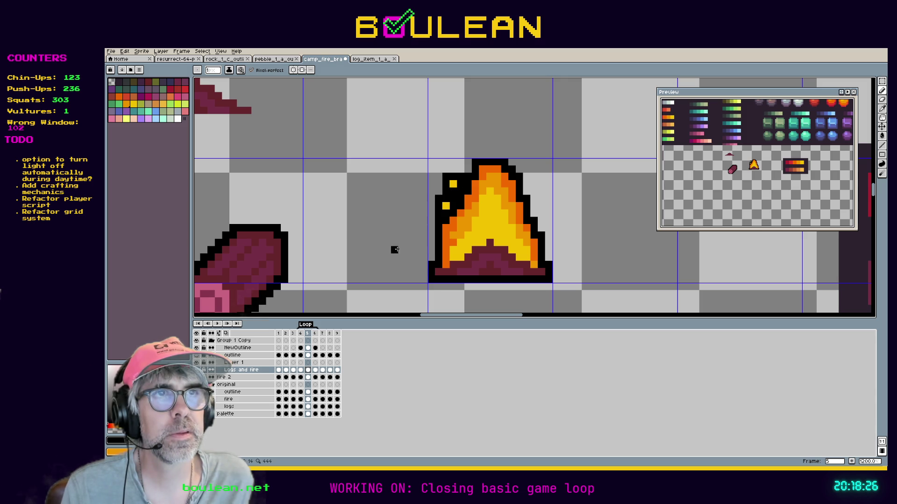
pyautogui.click(219, 324)
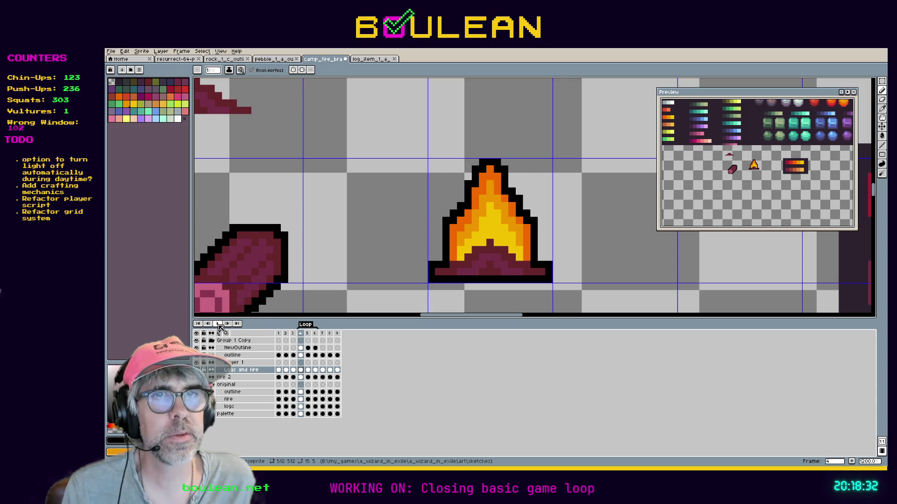
pyautogui.click(229, 326)
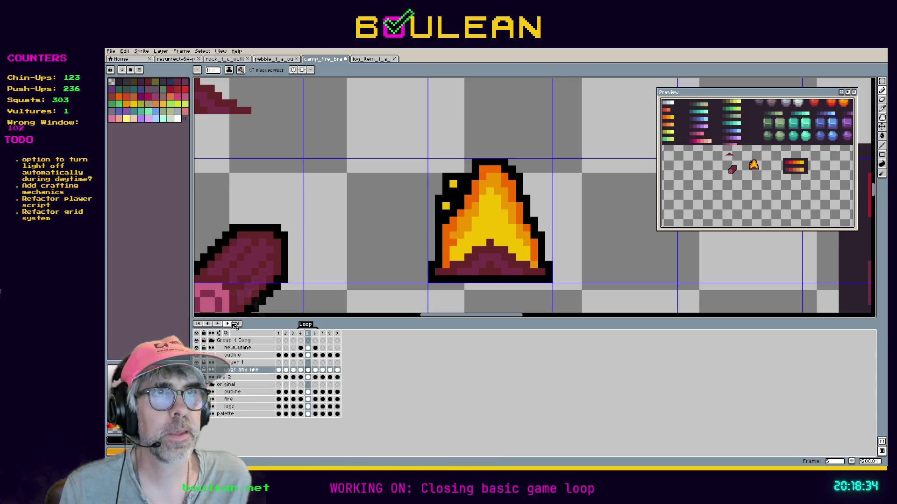
# Undo the three trial spark and outline pixels, then save the sprite with Ctrl+S.
pyautogui.hotkey('ctrl', 'z')
pyautogui.hotkey('ctrl', 'z')
pyautogui.hotkey('ctrl', 'z')
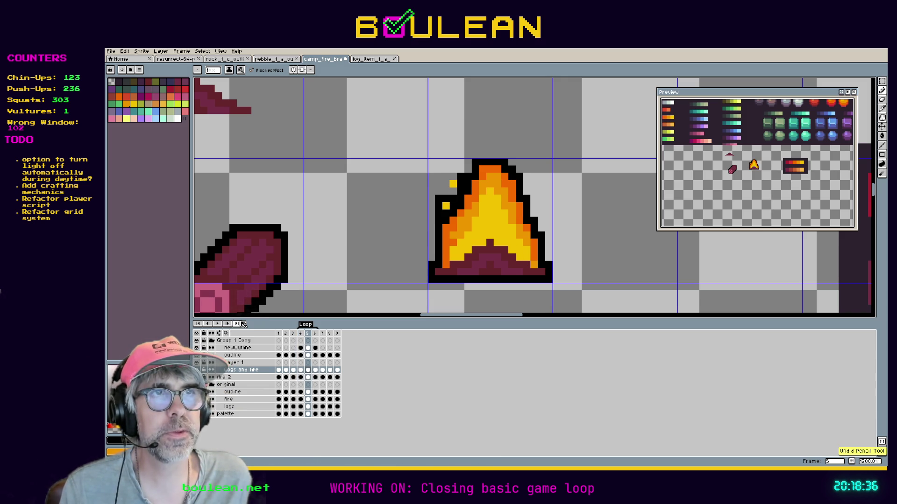
pyautogui.hotkey('ctrl', 'z')
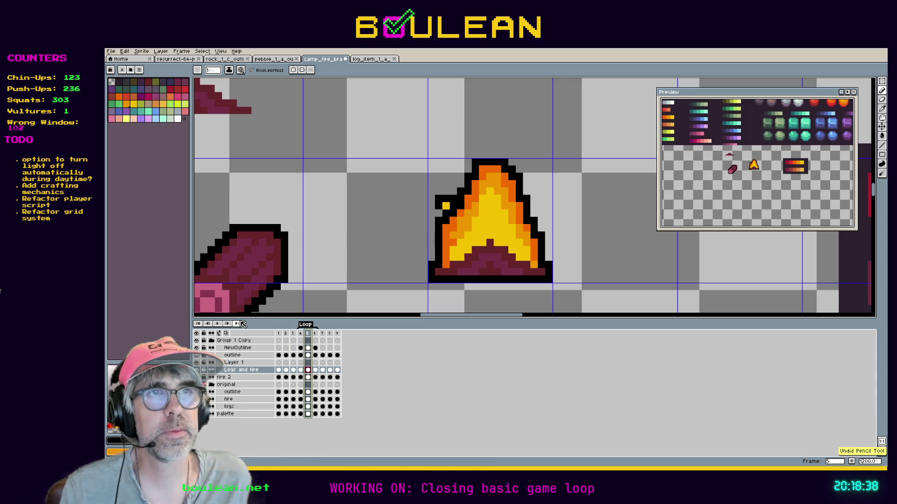
pyautogui.hotkey('ctrl', 'z')
pyautogui.hotkey('ctrl', 'z')
pyautogui.hotkey('ctrl', 'z')
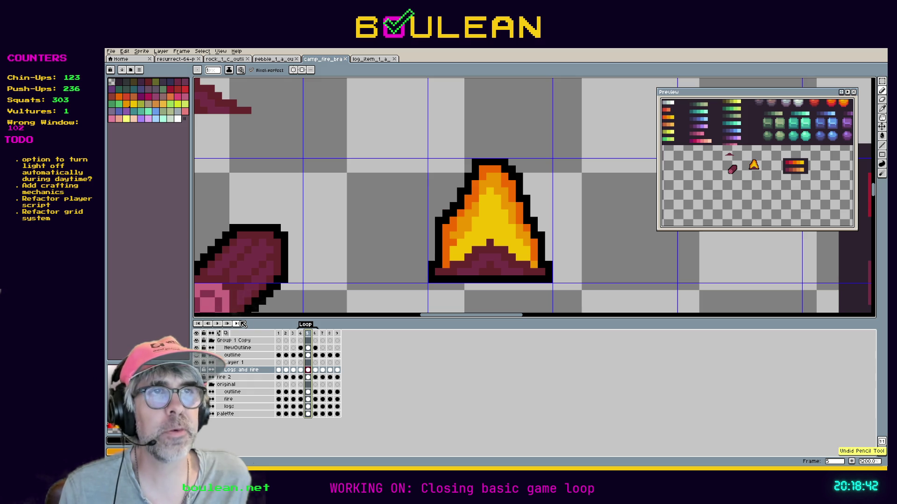
pyautogui.hotkey('ctrl', 's')
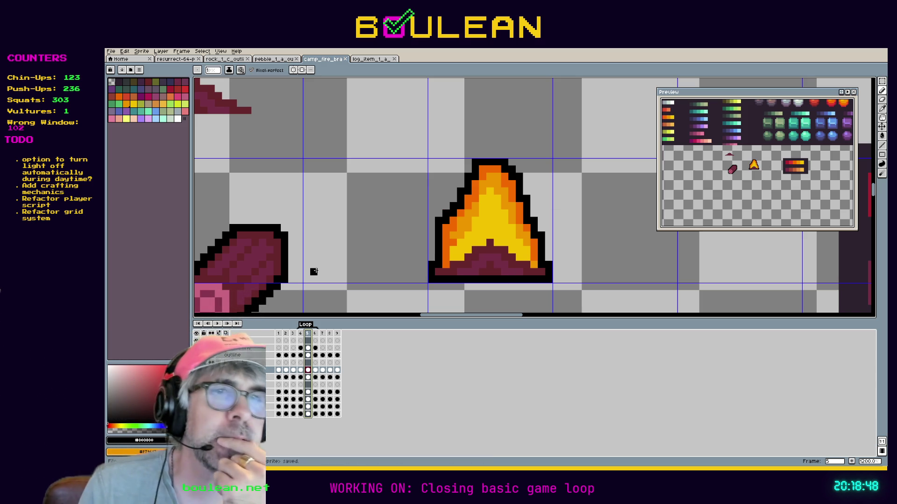
# Eyedrop a flame colour and repaint a pixel near the frame-5 flame tip yellow.
pyautogui.press('i')
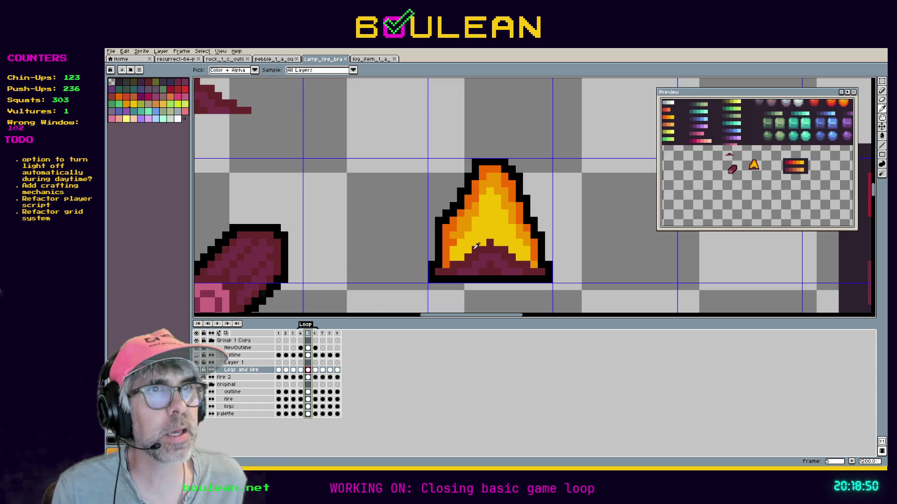
pyautogui.click(470, 239)
pyautogui.press('b')
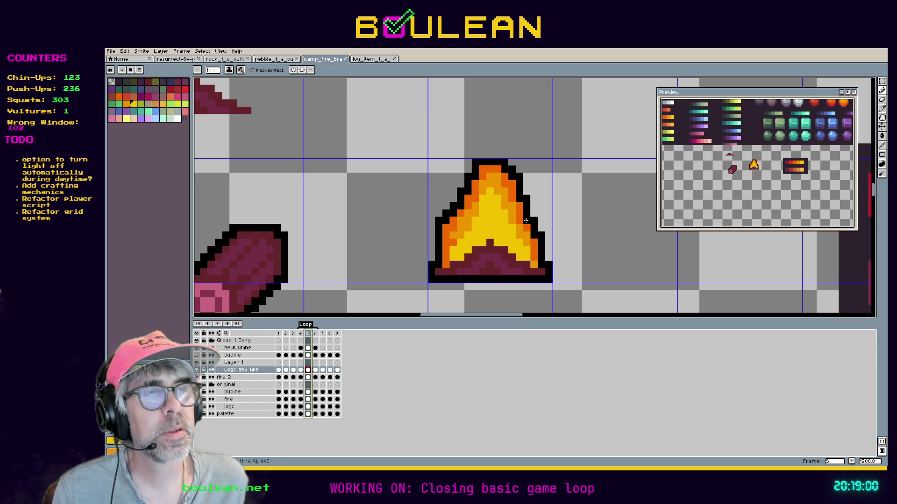
pyautogui.click(505, 186)
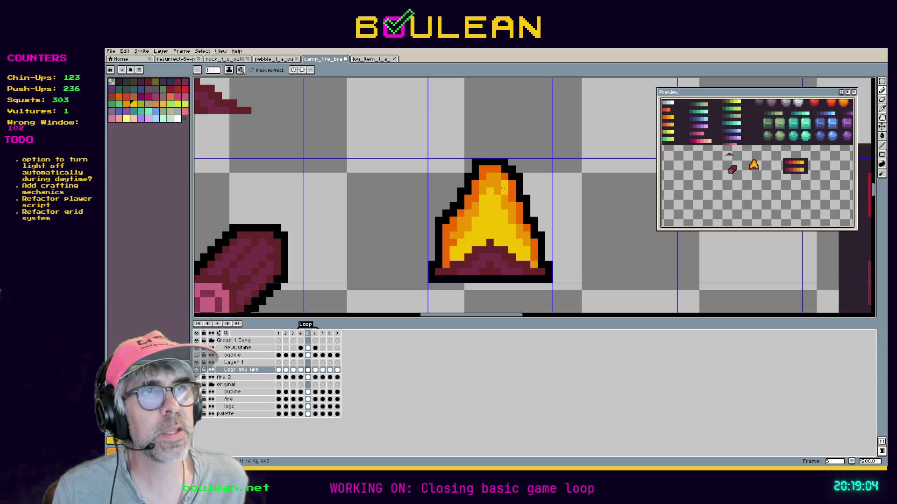
pyautogui.click(476, 181)
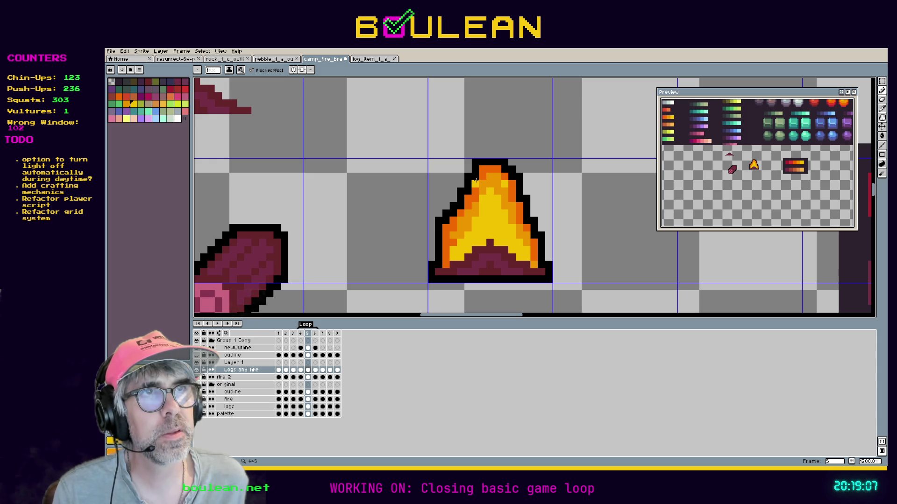
# Review frames 4 to 6 using play, stop and frame stepping, then clear the cel selection.
pyautogui.click(301, 333)
pyautogui.click(221, 324)
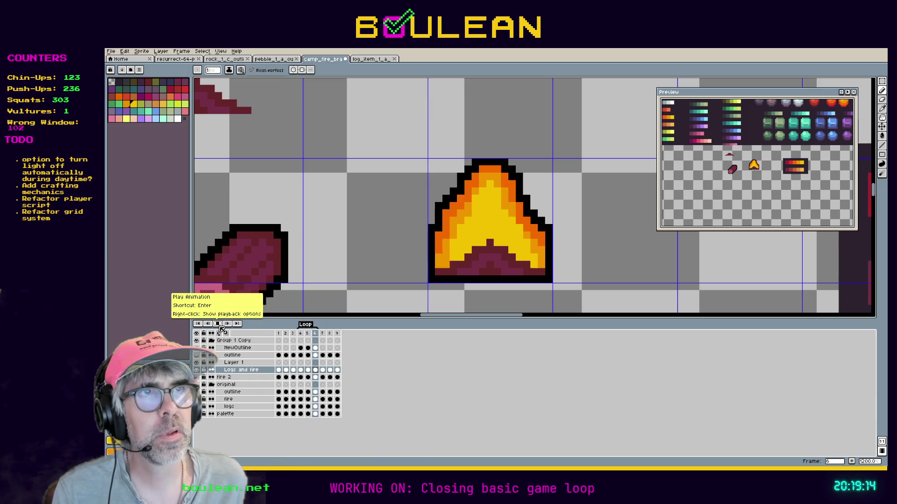
pyautogui.click(308, 334)
pyautogui.click(316, 333)
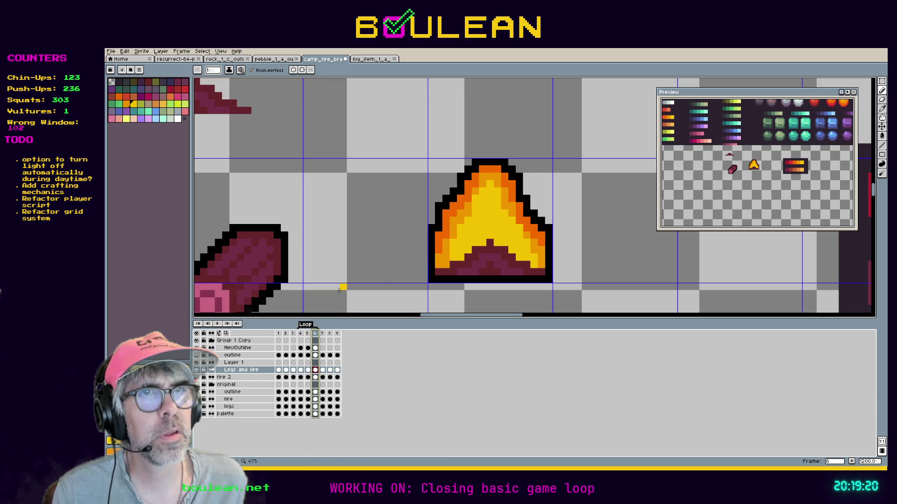
pyautogui.press('Left')
pyautogui.press('Left')
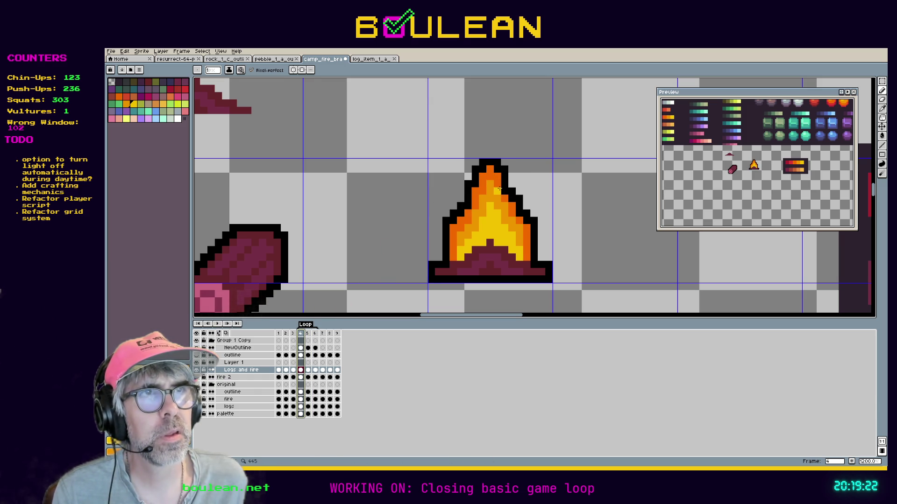
pyautogui.press('Escape')
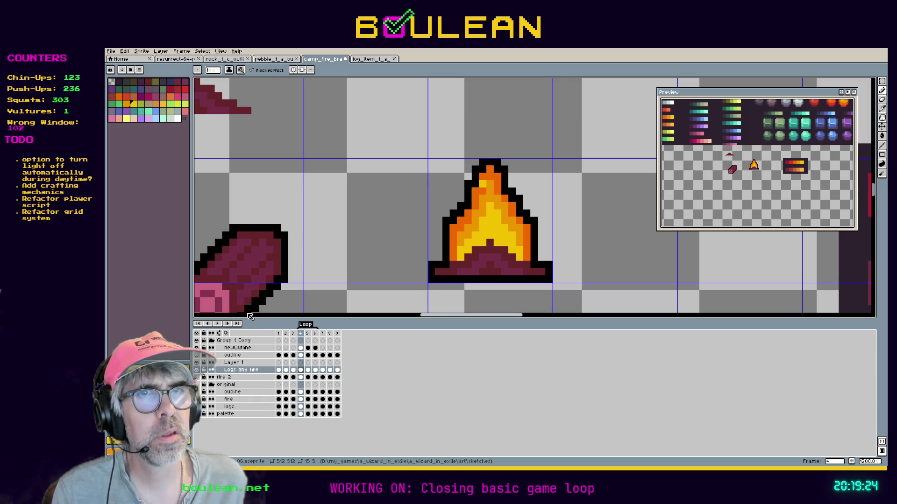
pyautogui.click(221, 325)
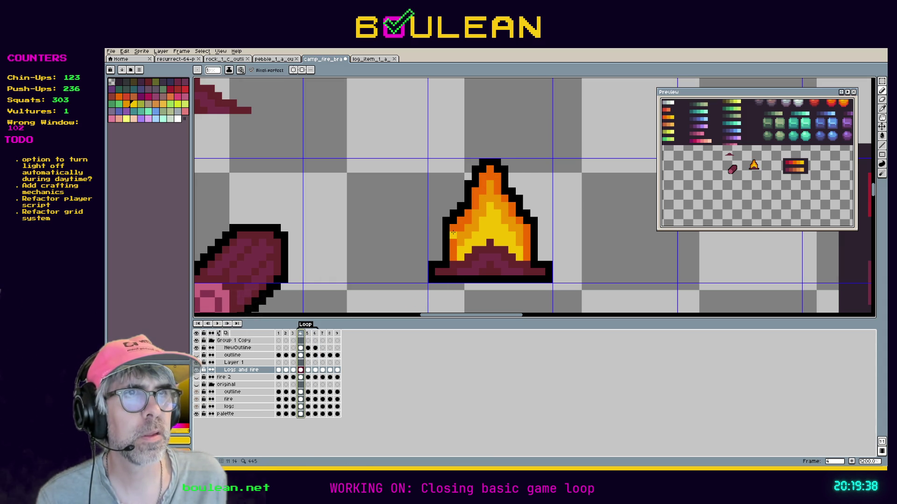
pyautogui.click(217, 325)
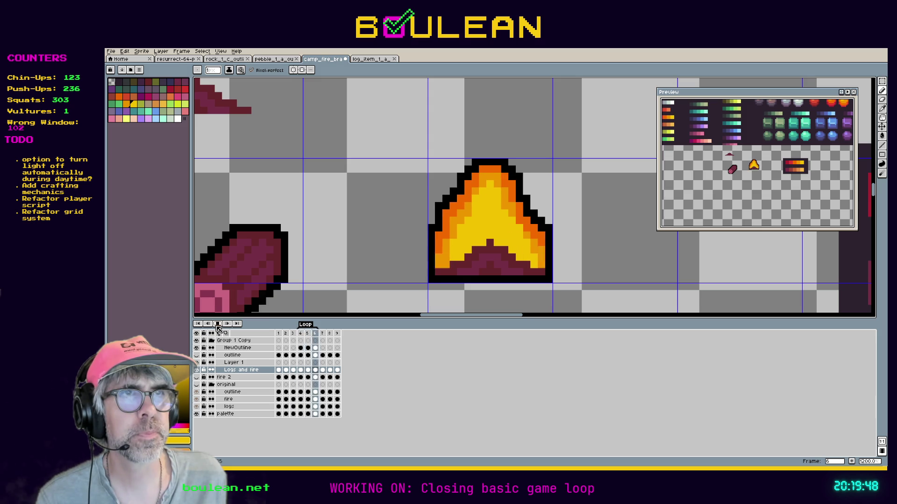
pyautogui.click(217, 325)
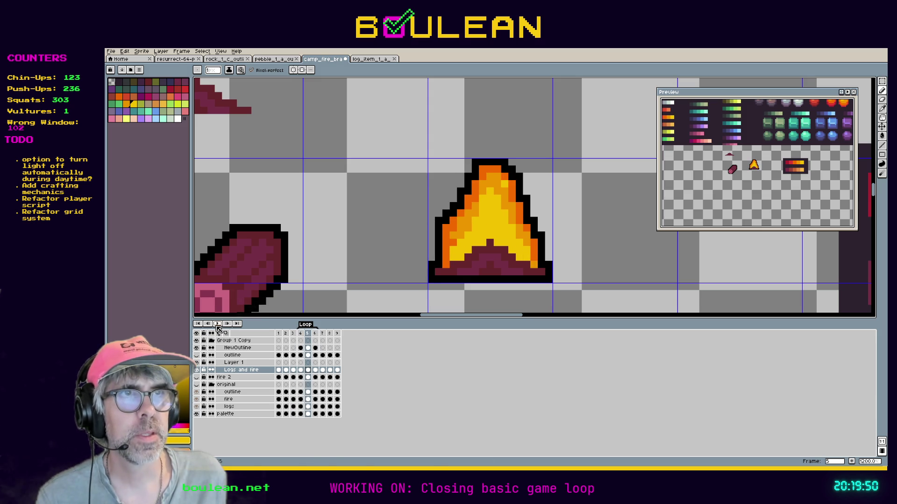
pyautogui.press('Left')
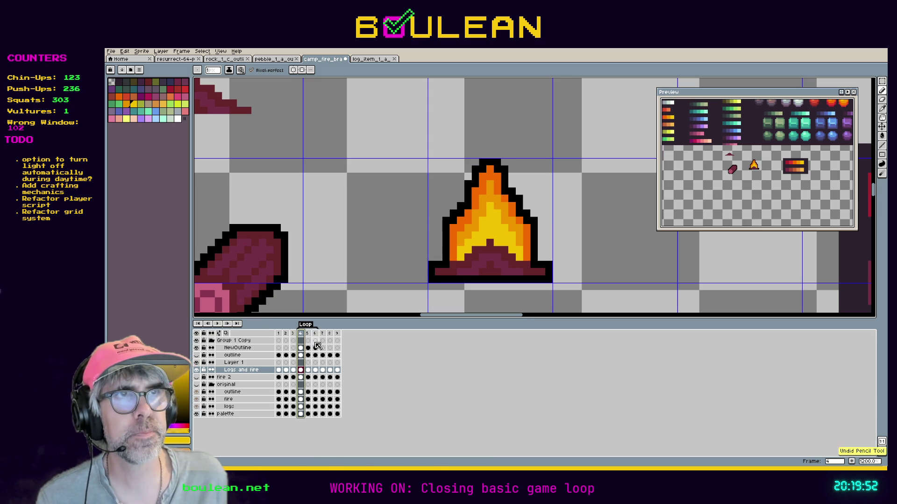
pyautogui.hotkey('ctrl', 'z')
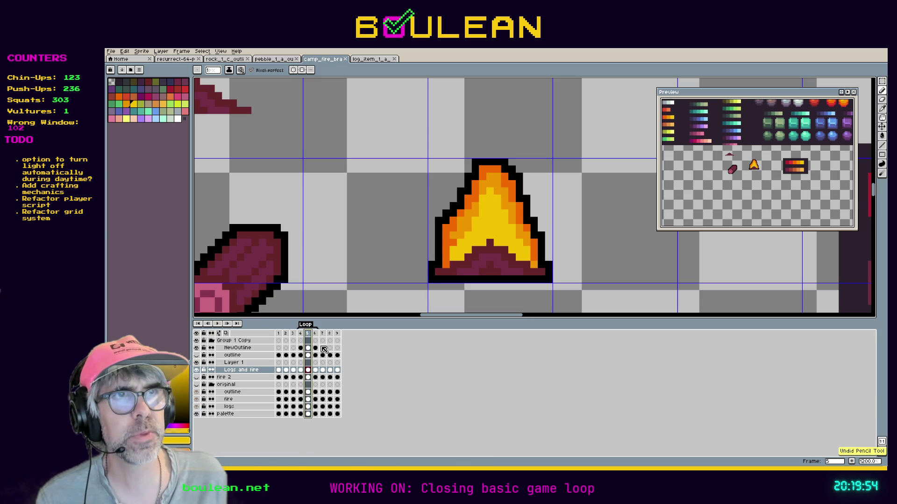
pyautogui.hotkey('ctrl', 'z')
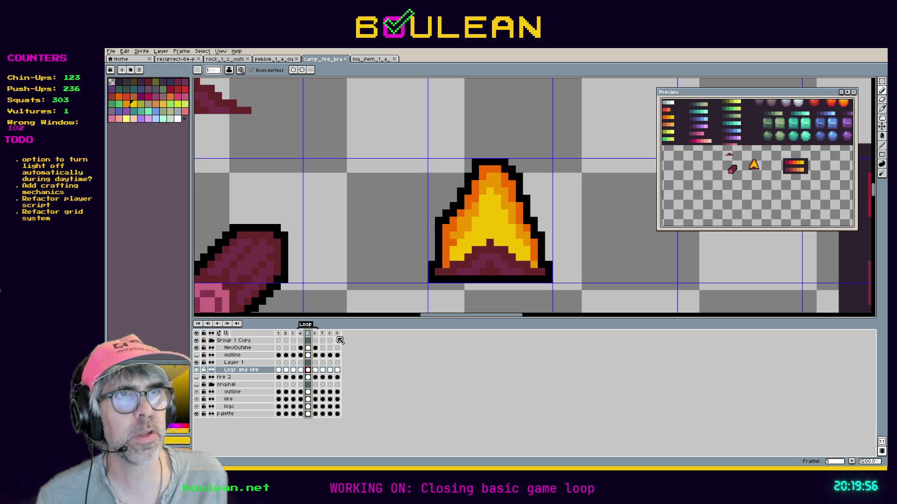
pyautogui.hotkey('ctrl', 'd')
pyautogui.press('Left')
pyautogui.press('Left')
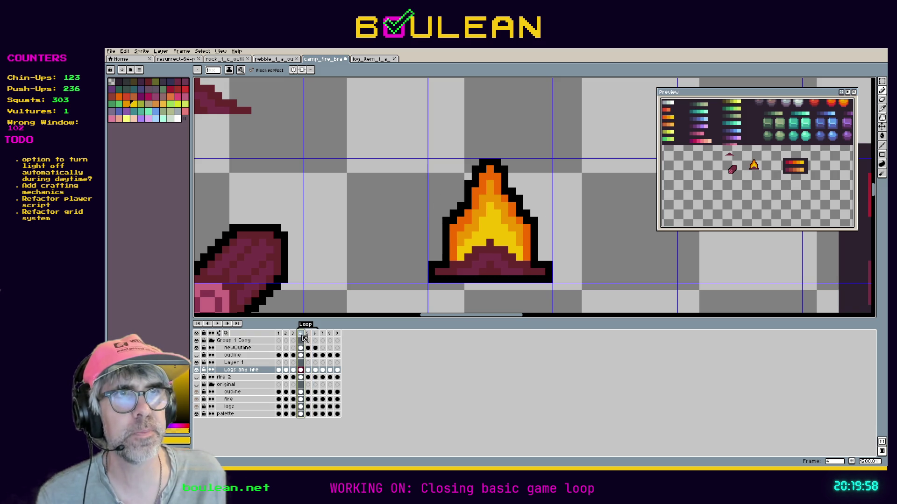
pyautogui.click(309, 338)
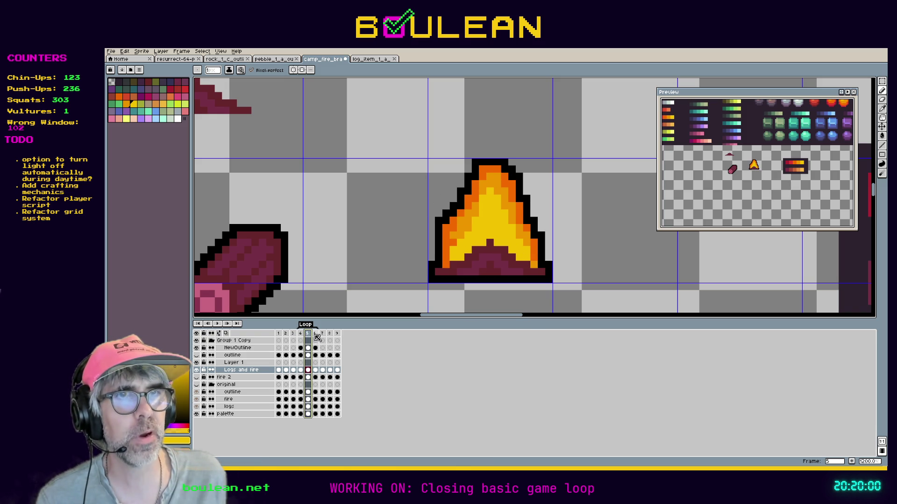
pyautogui.click(317, 337)
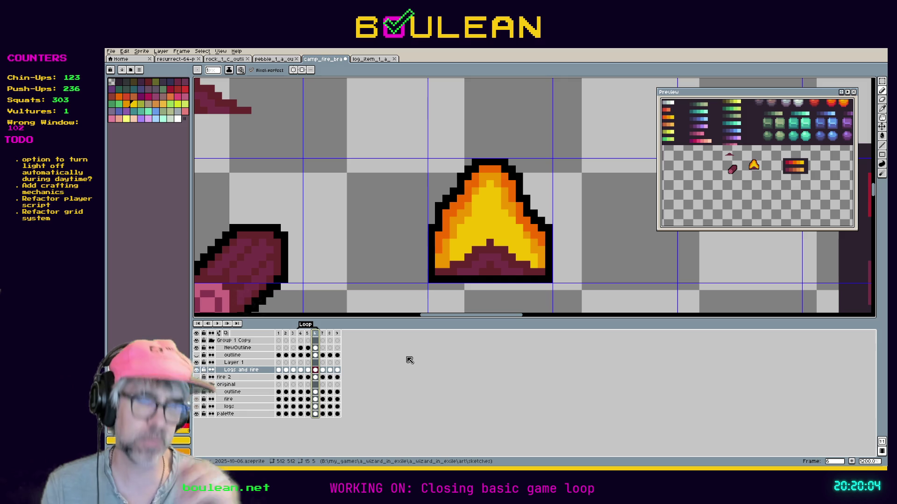
pyautogui.press('Left')
pyautogui.press('Left')
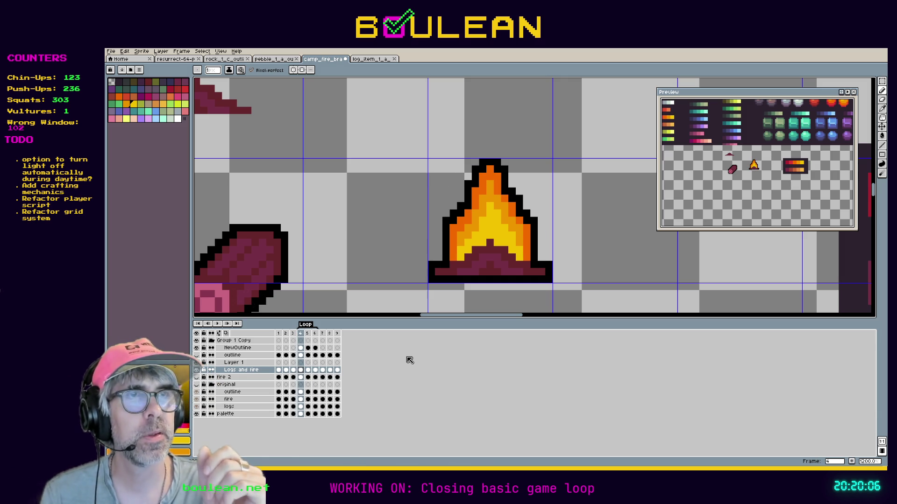
pyautogui.press('Return')
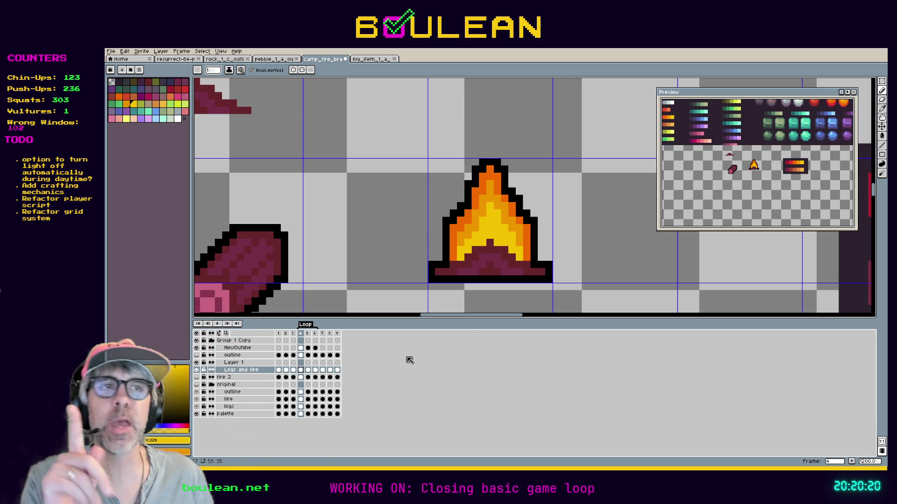
pyautogui.press('i')
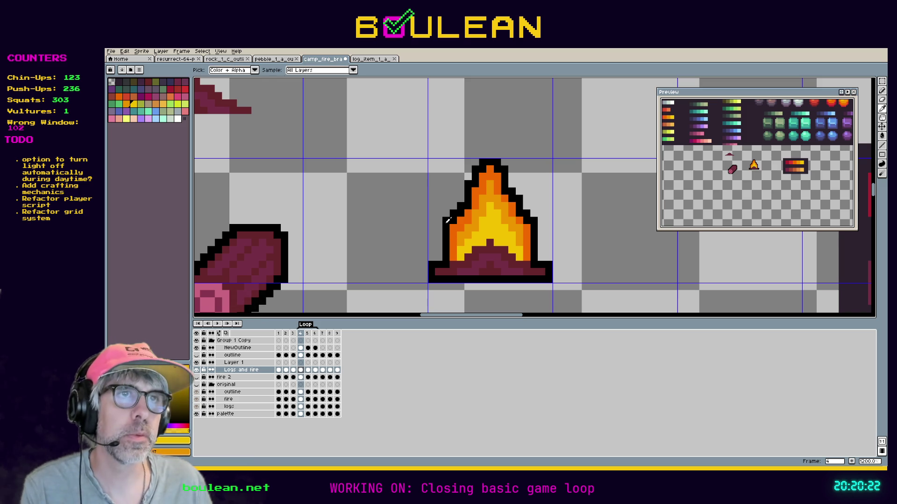
# Return to the Pencil, preview the campfire animation, and compare frames 4 and 5.
pyautogui.press('b')
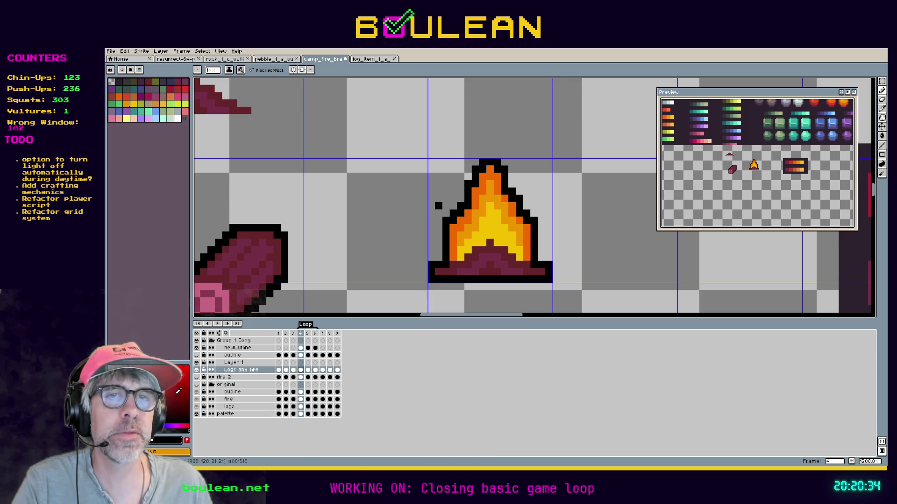
pyautogui.click(220, 328)
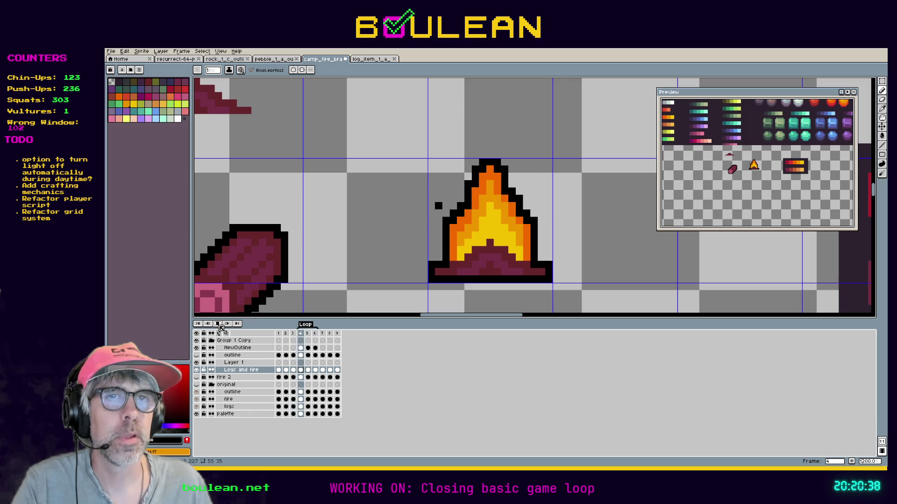
pyautogui.click(221, 327)
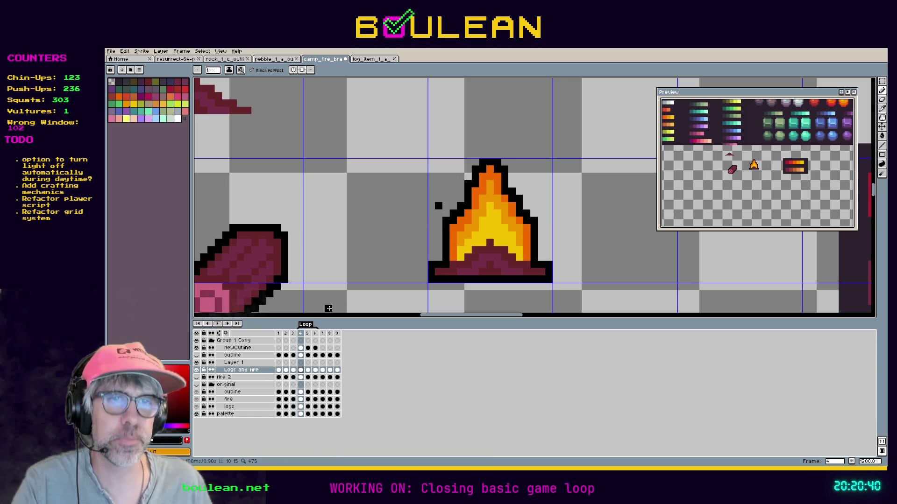
pyautogui.press('Right')
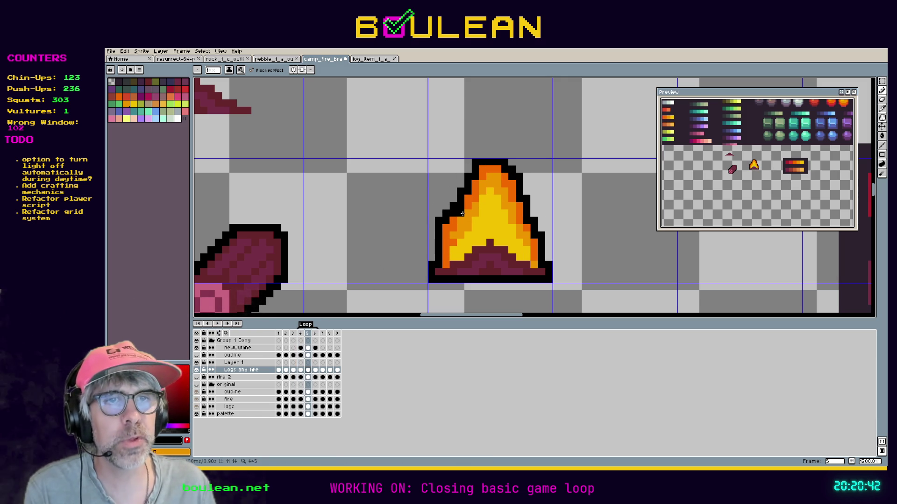
pyautogui.press('Left')
pyautogui.press('Right')
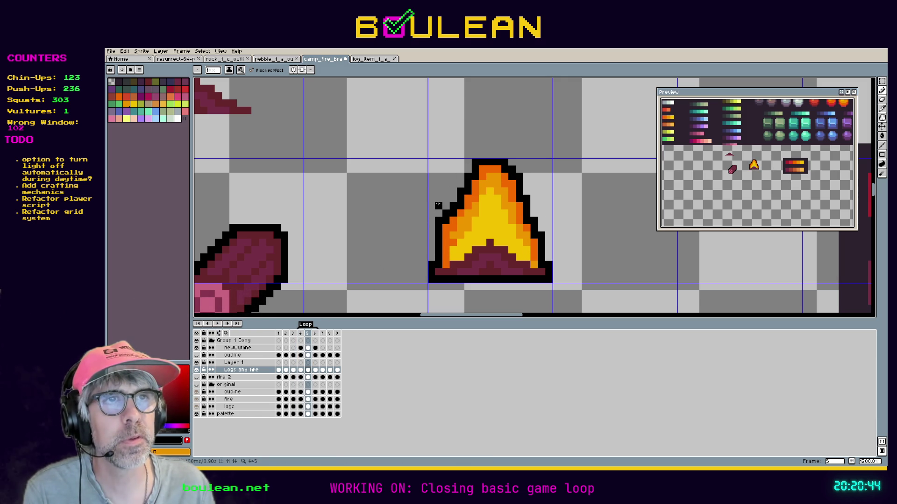
# Add black spark pixels left and right of the flame, checking them in playback.
pyautogui.click(438, 206)
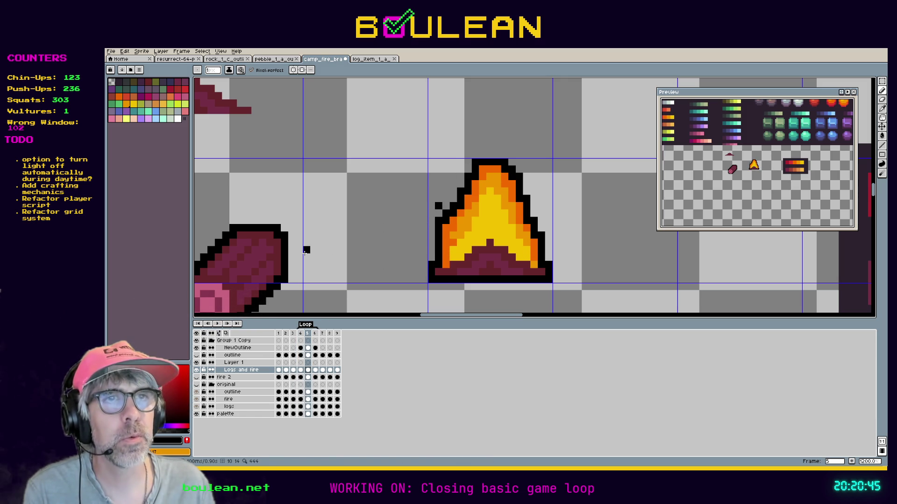
pyautogui.click(217, 325)
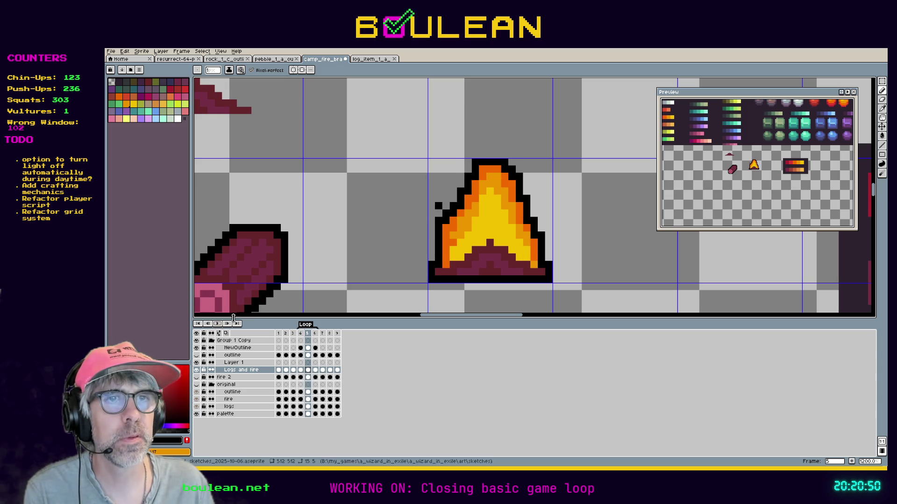
pyautogui.press('Right')
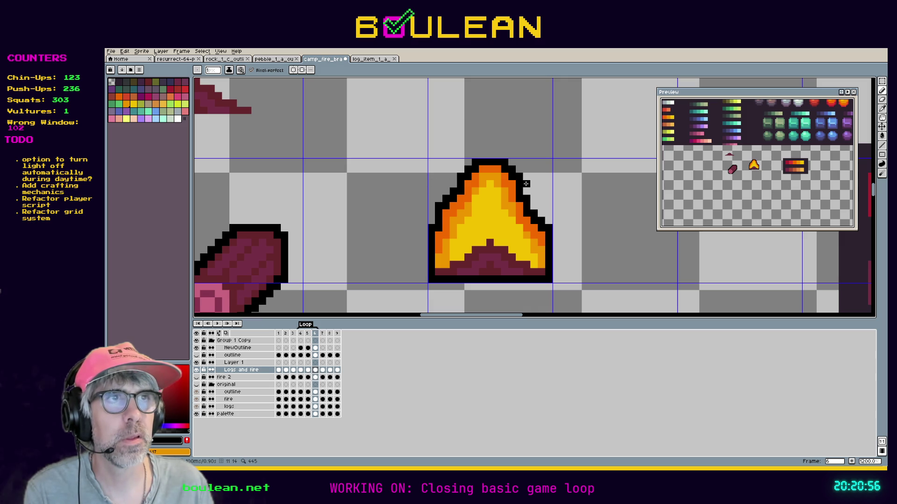
pyautogui.press(',')
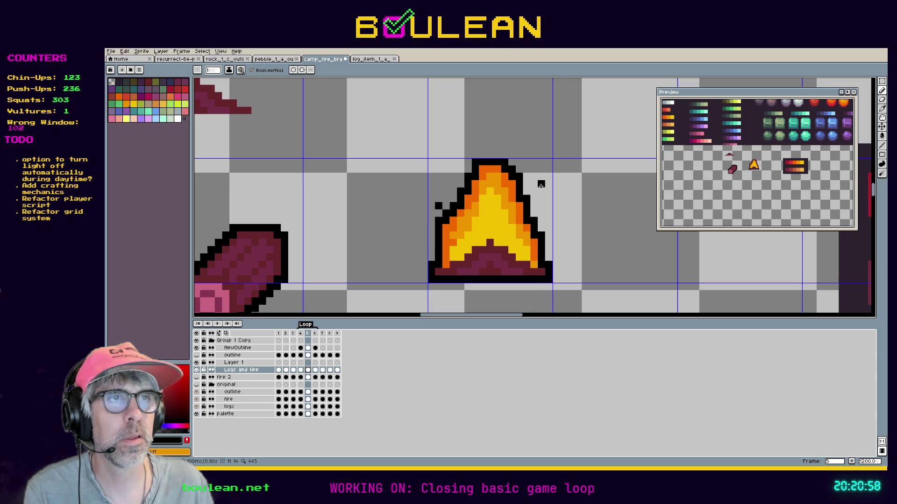
pyautogui.click(541, 184)
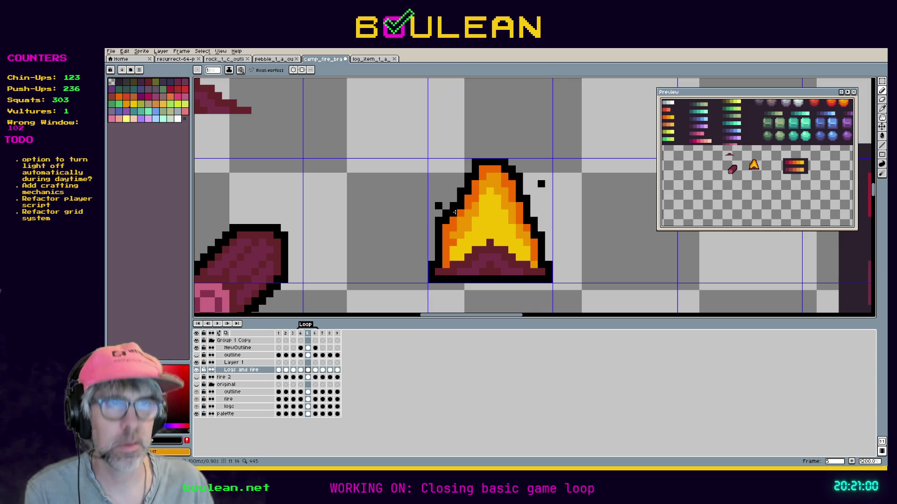
pyautogui.press('e')
pyautogui.press(',')
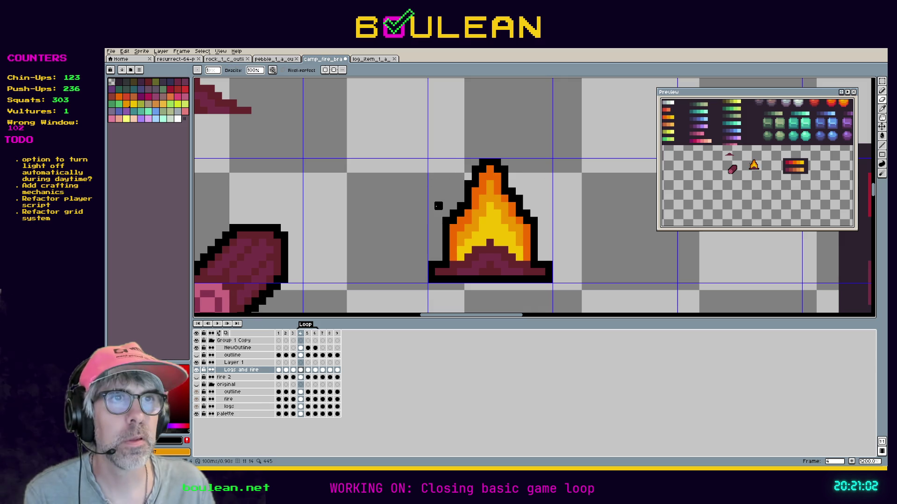
pyautogui.click(218, 324)
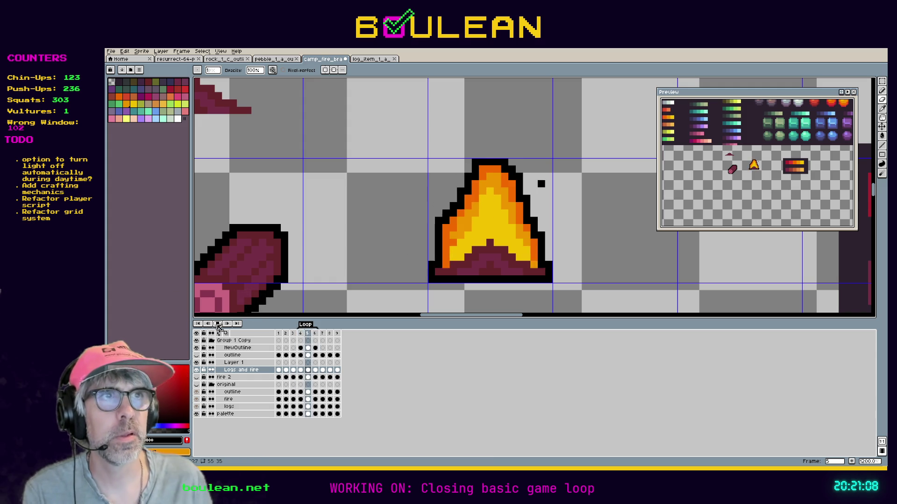
pyautogui.click(219, 324)
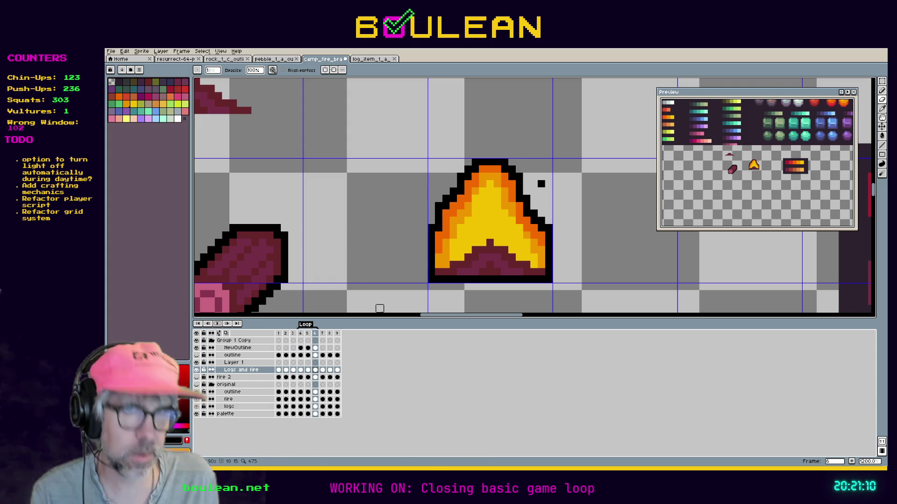
pyautogui.click(308, 334)
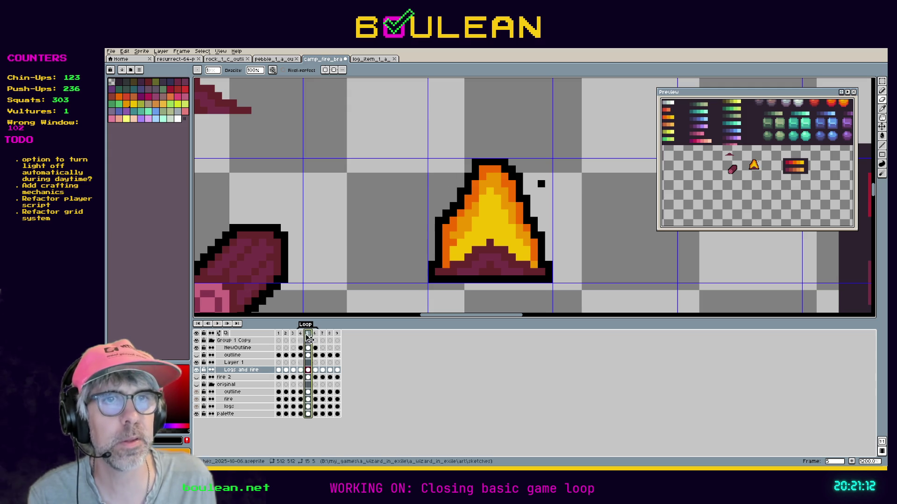
# Erase the black spark pixel right of the flame on frame 6.
pyautogui.click(315, 334)
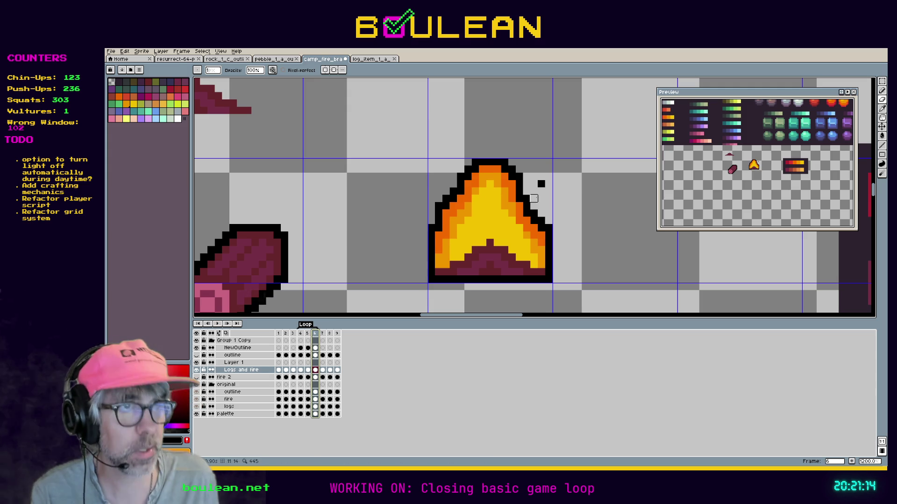
pyautogui.press('alt')
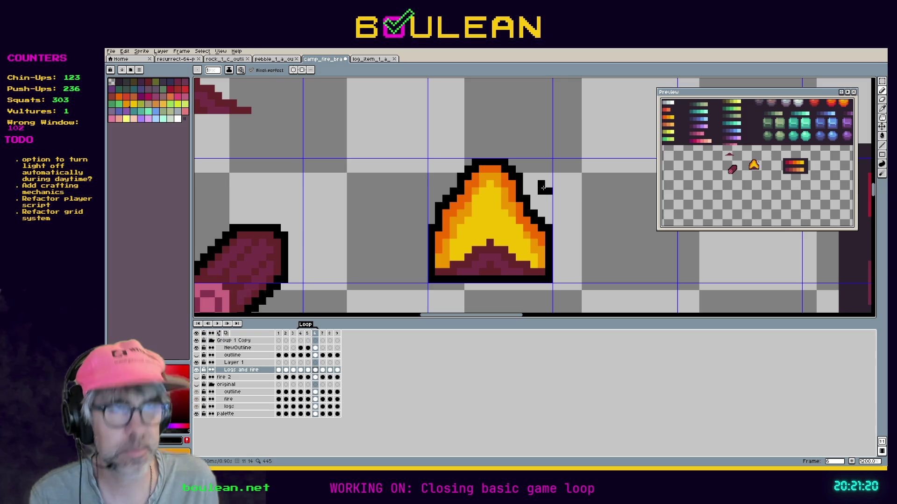
pyautogui.press('e')
pyautogui.click(540, 183)
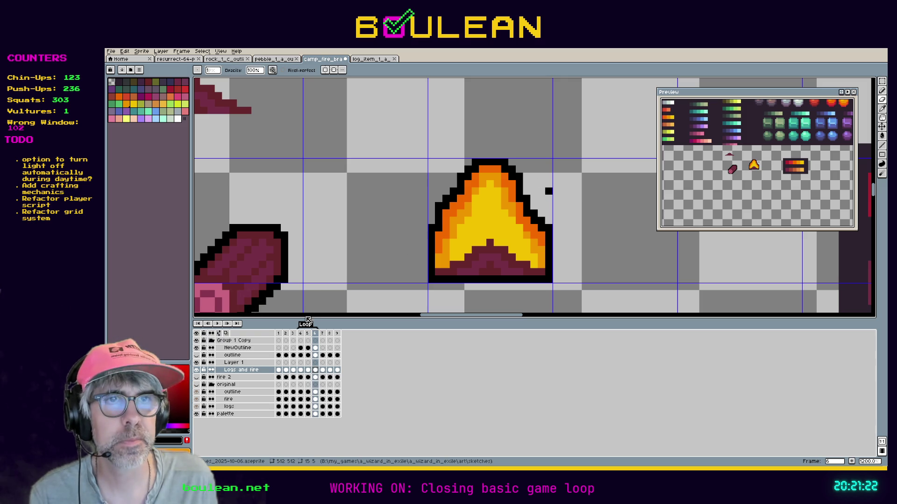
# Play back the flame animation, step through frames, and save the sprite with Ctrl+S.
pyautogui.click(217, 324)
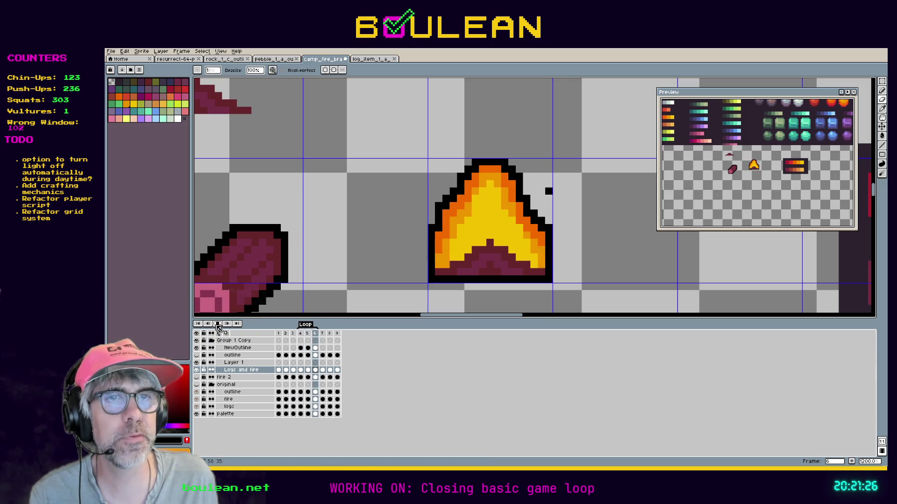
pyautogui.click(217, 324)
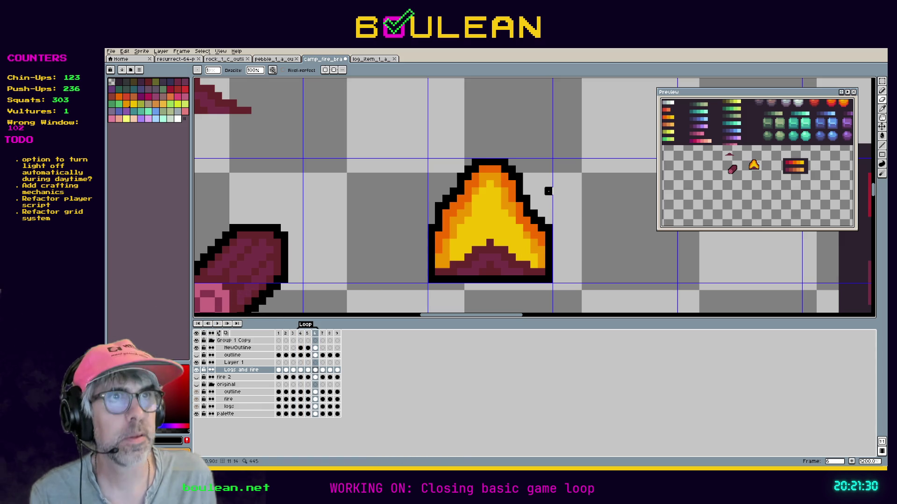
pyautogui.press('Left')
pyautogui.press('Left')
pyautogui.press('Right')
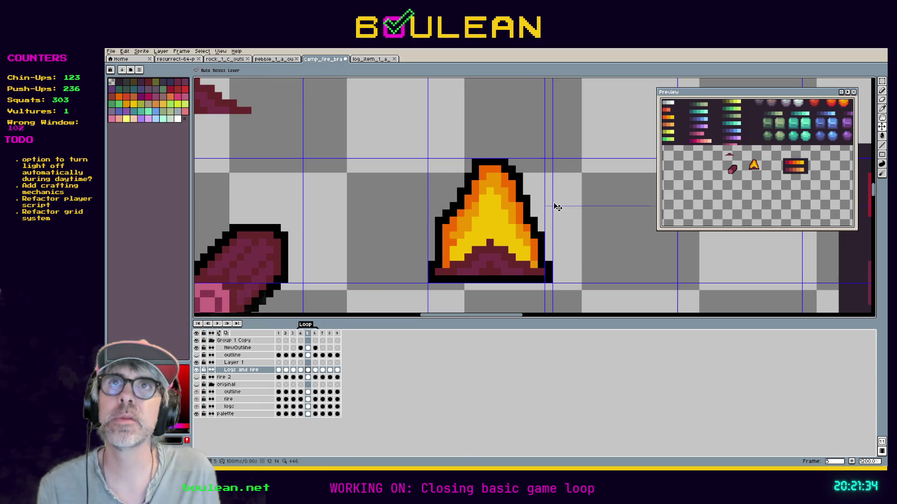
pyautogui.hotkey('ctrl', 's')
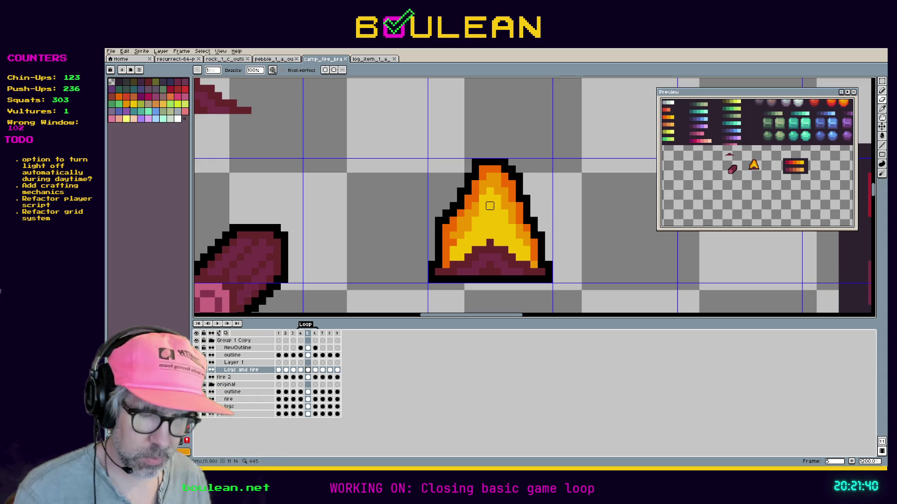
pyautogui.press('i')
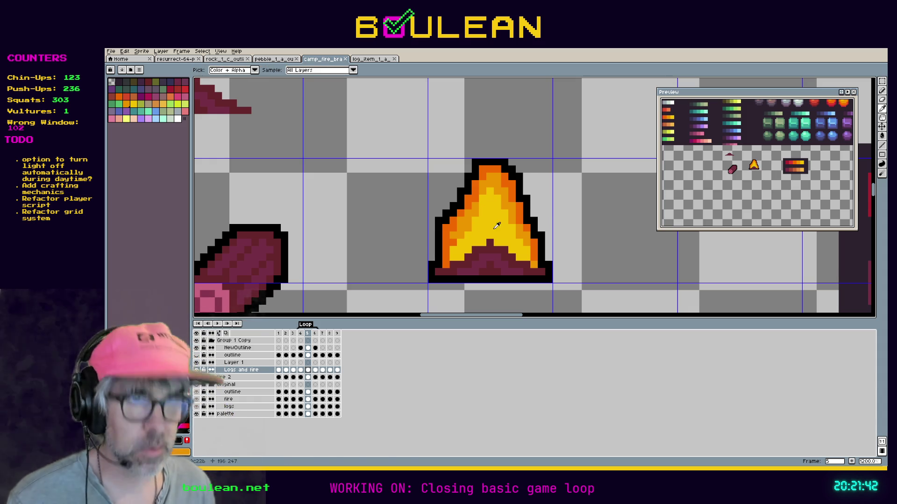
pyautogui.click(301, 334)
pyautogui.press('b')
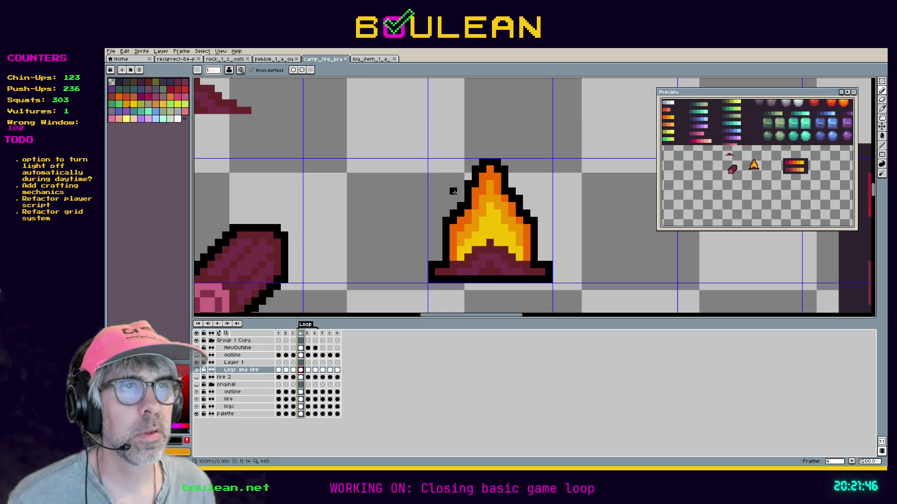
pyautogui.press('Right')
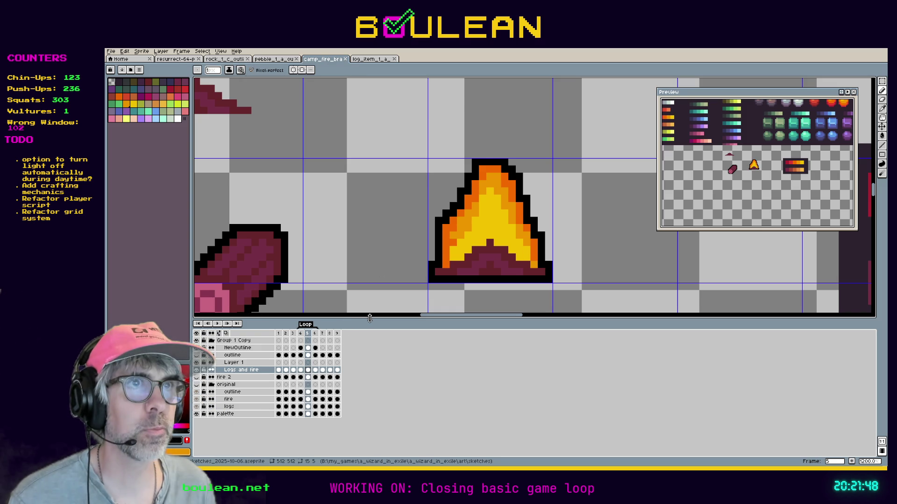
pyautogui.press('Left')
pyautogui.press('Right')
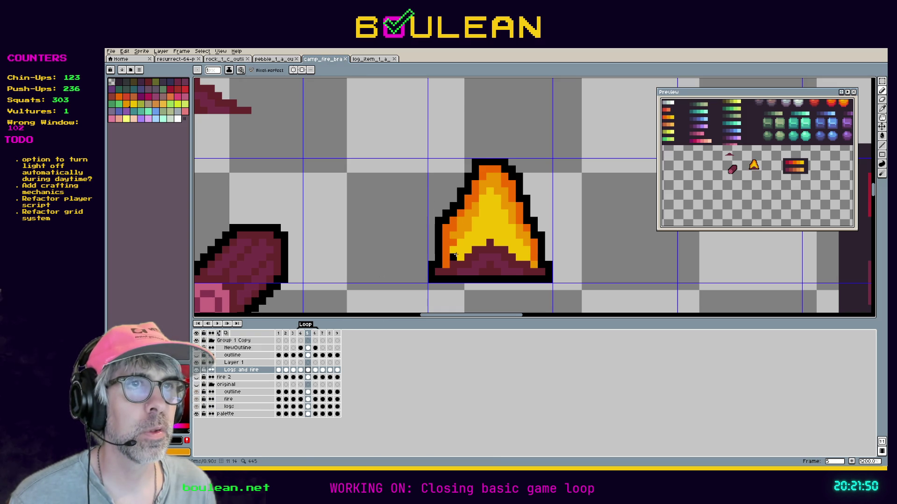
pyautogui.press('Left')
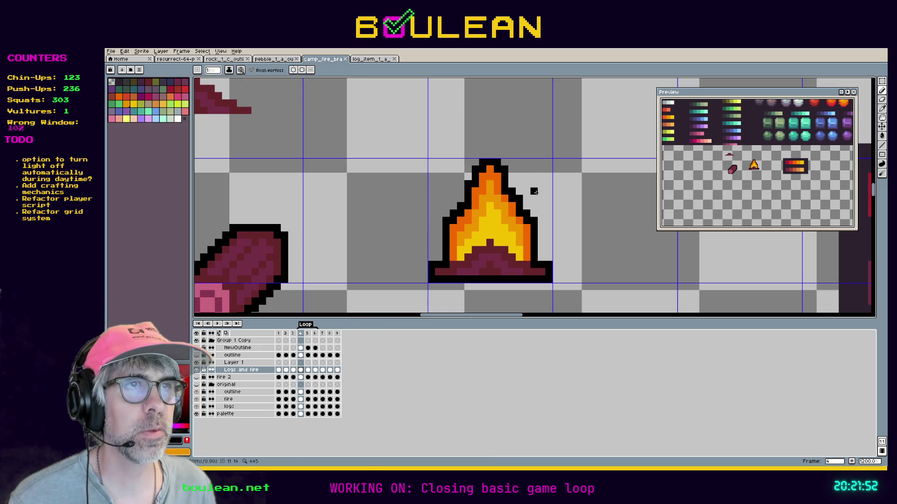
pyautogui.press('Right')
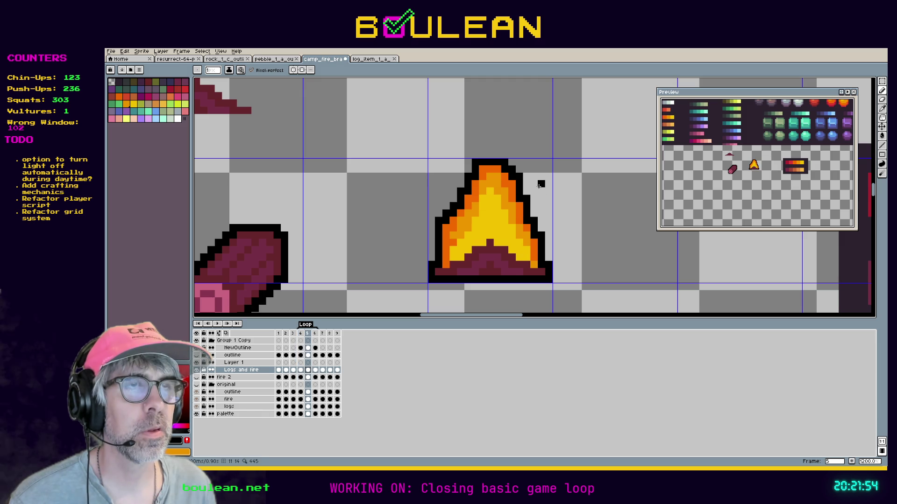
pyautogui.press('Right')
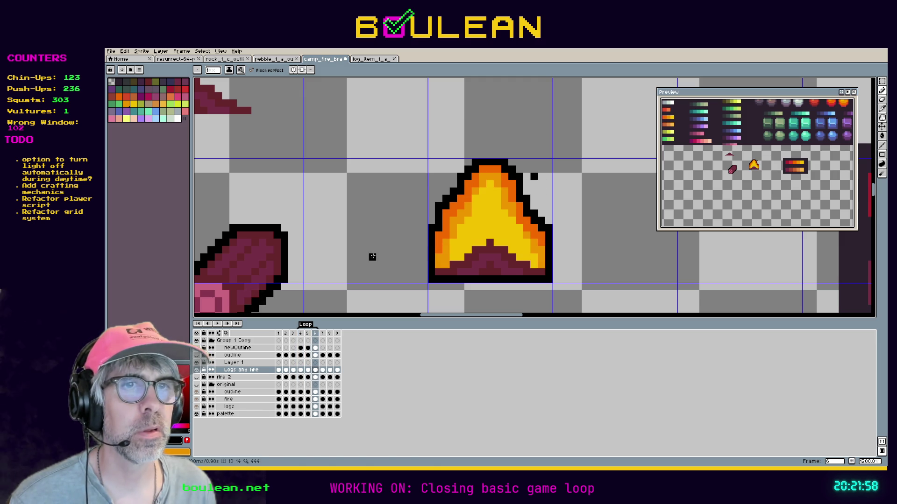
pyautogui.click(220, 327)
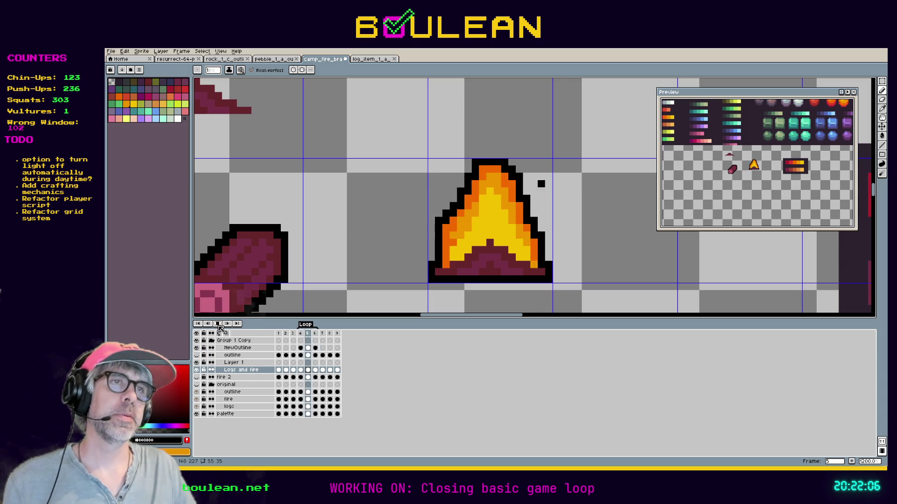
pyautogui.click(218, 326)
pyautogui.press('Left')
pyautogui.press('Right')
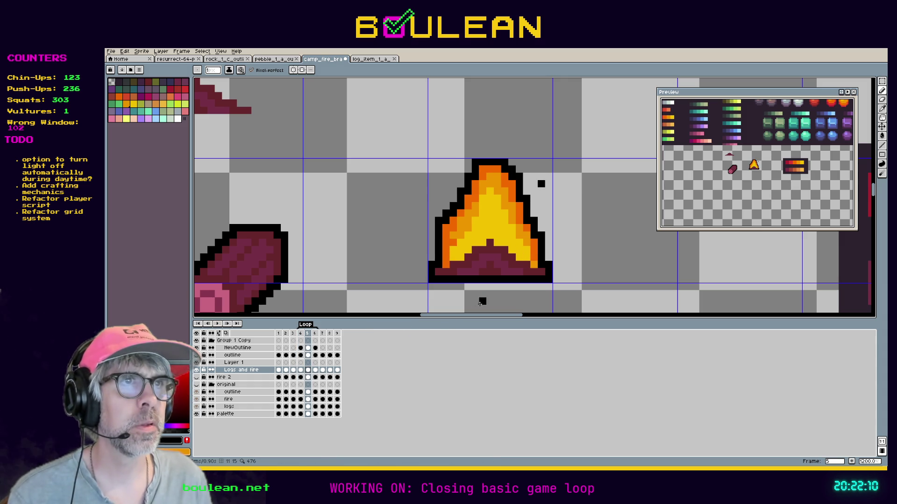
pyautogui.press('Right')
pyautogui.press('Left')
pyautogui.press('Left')
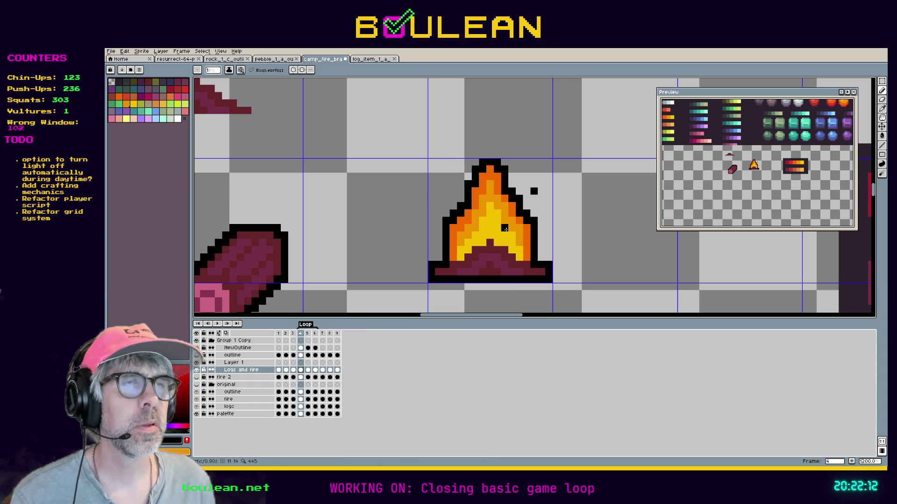
pyautogui.press('Right')
pyautogui.press('Right')
pyautogui.press('Left')
pyautogui.press('Left')
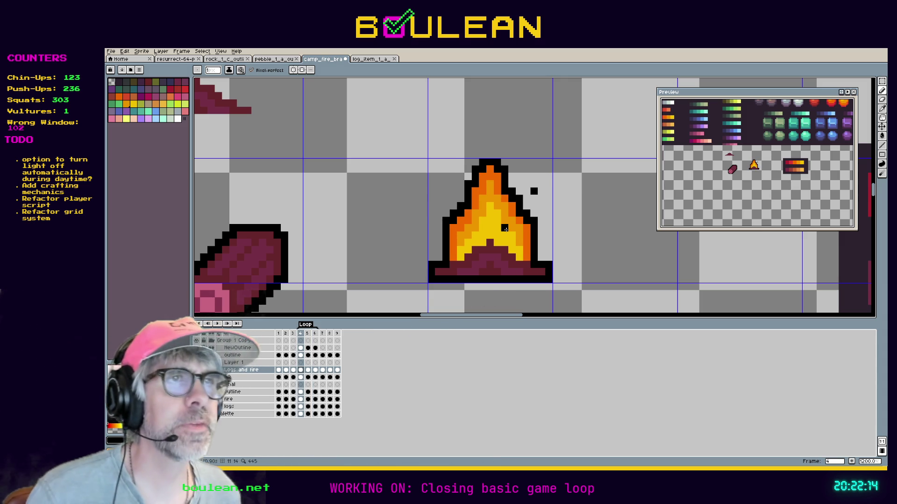
pyautogui.press('Right')
pyautogui.press('Right')
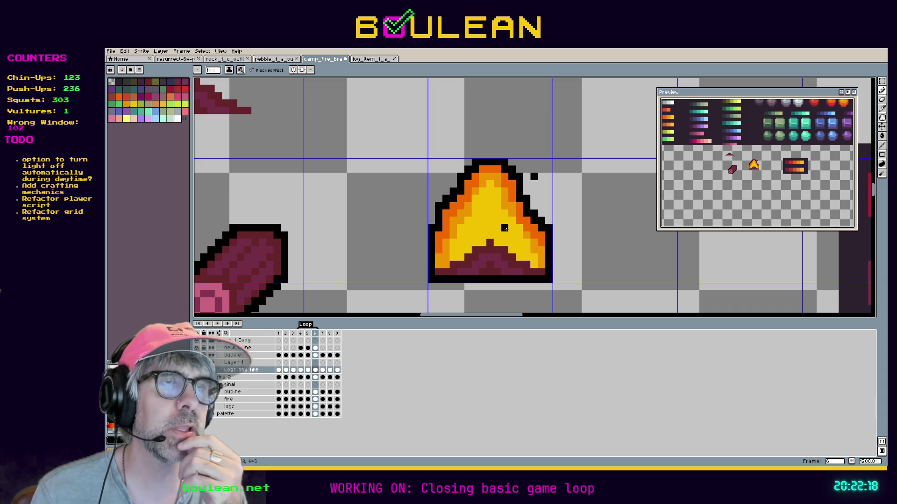
pyautogui.press('Left')
pyautogui.press('Left')
pyautogui.press('Right')
pyautogui.press('Right')
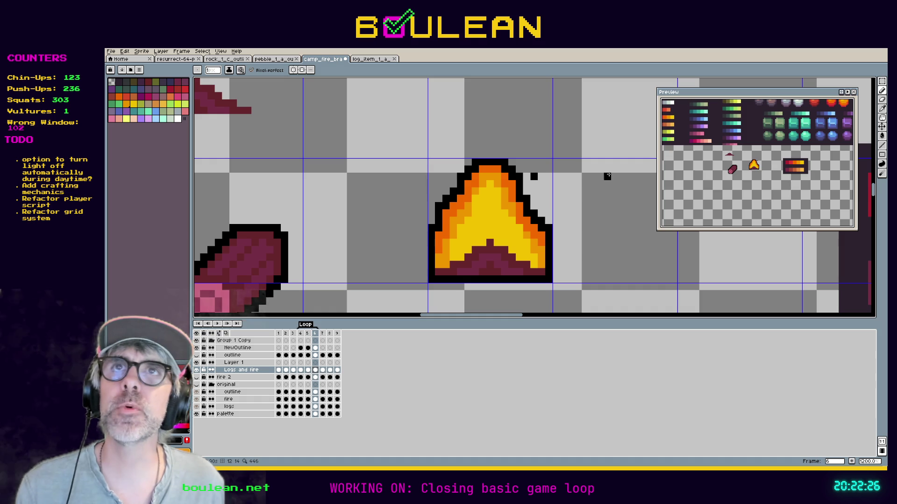
pyautogui.press('d')
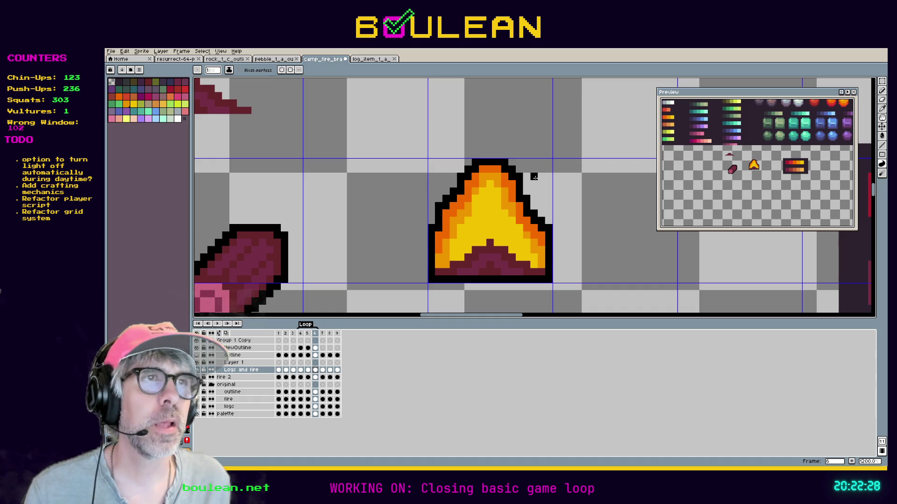
pyautogui.click(300, 334)
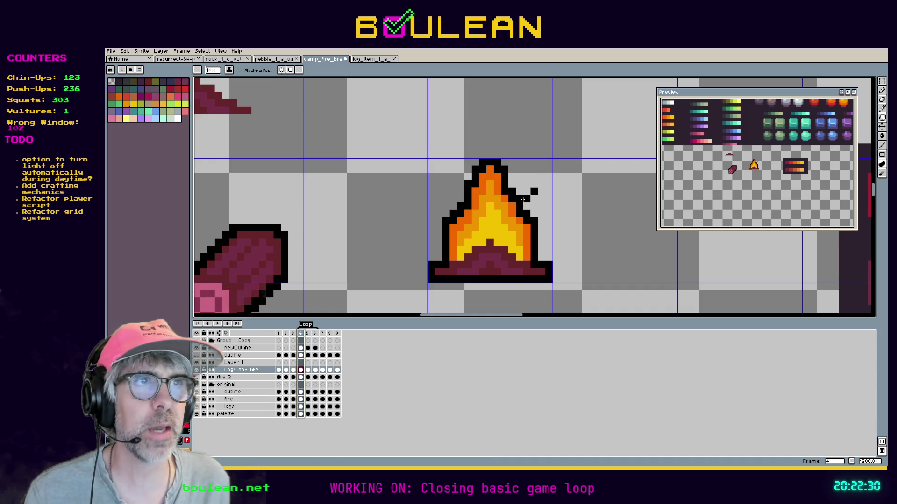
pyautogui.press('b')
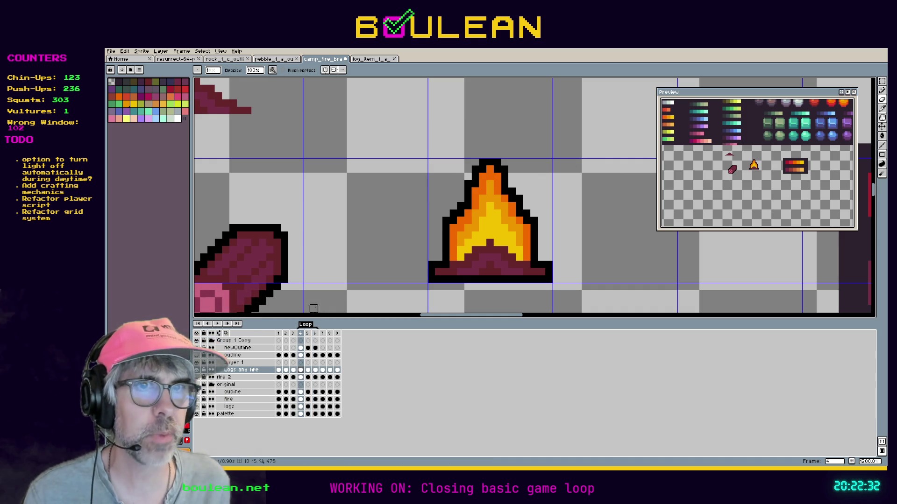
pyautogui.click(308, 333)
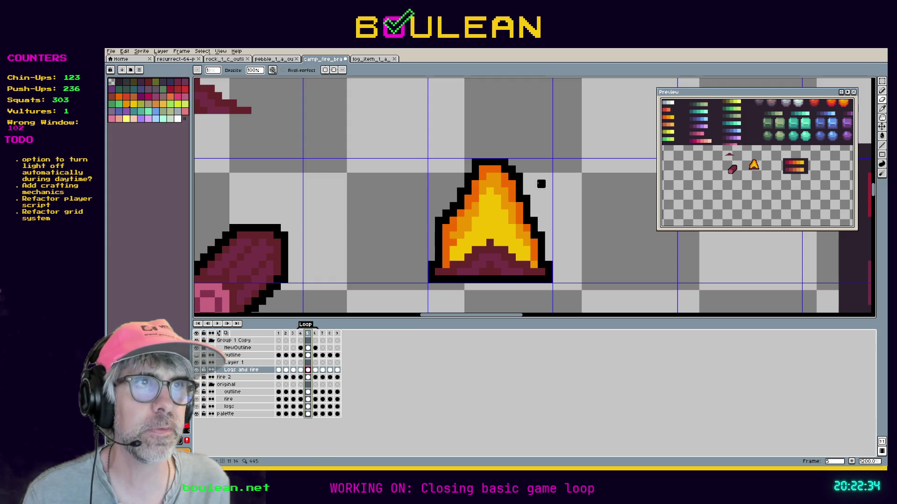
pyautogui.click(315, 334)
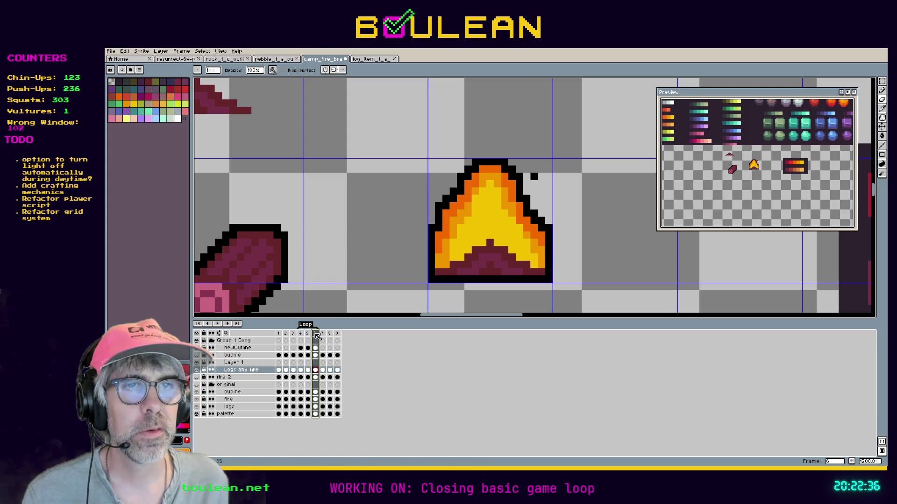
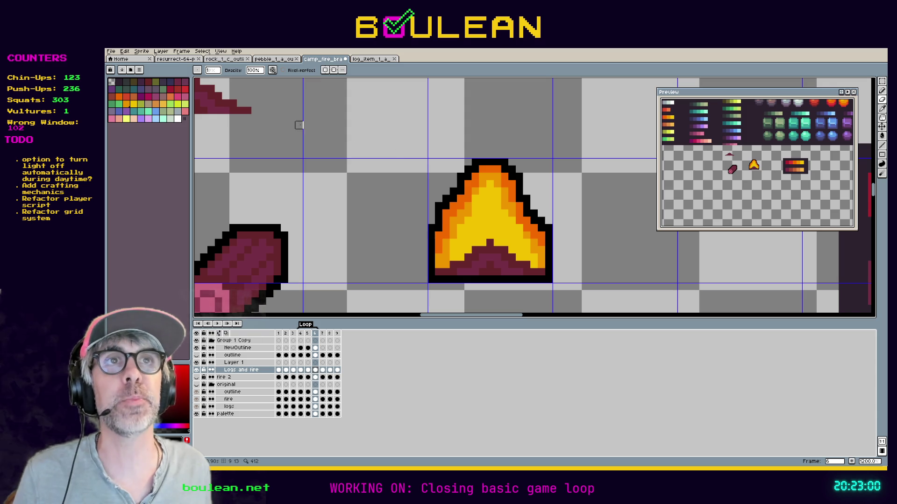
# Save the campfire sprite in Aseprite, stop its flame animation preview, and return to Godot.
pyautogui.hotkey('ctrl', 's')
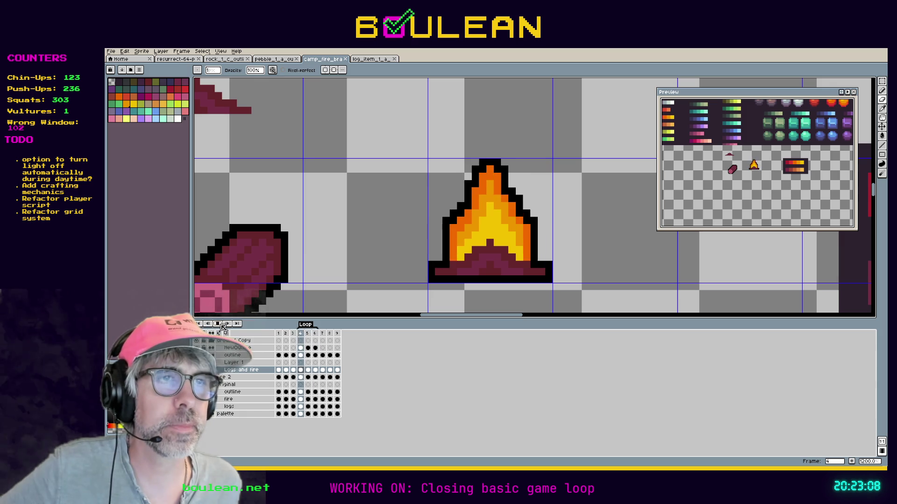
pyautogui.click(223, 327)
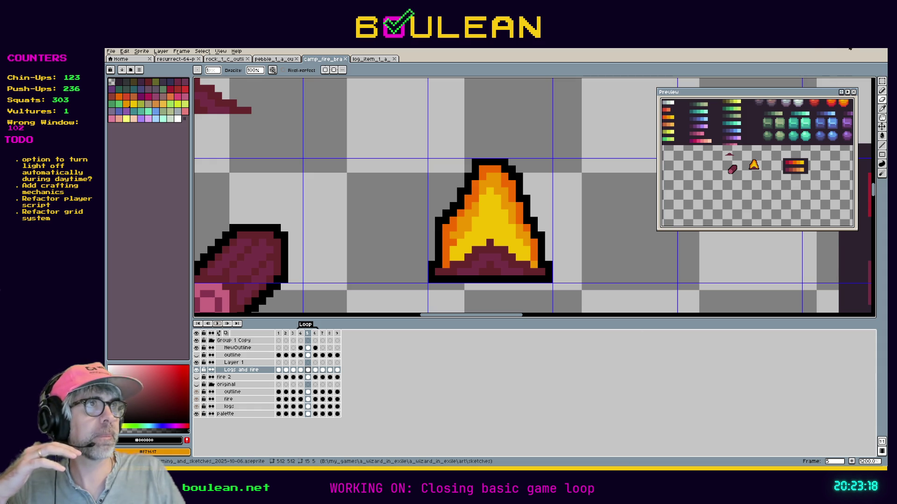
pyautogui.hotkey('alt', 'Tab')
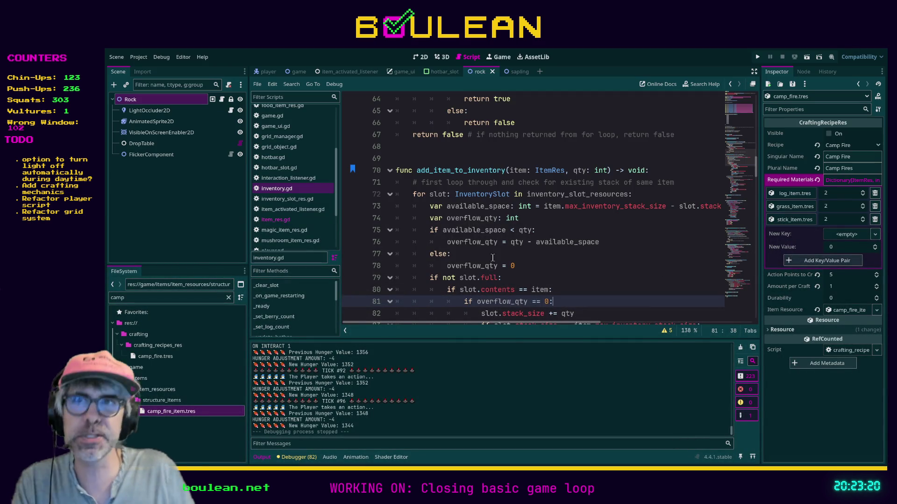
# Clear the 'camp' search from the FileSystem filter.
pyautogui.click(607, 242)
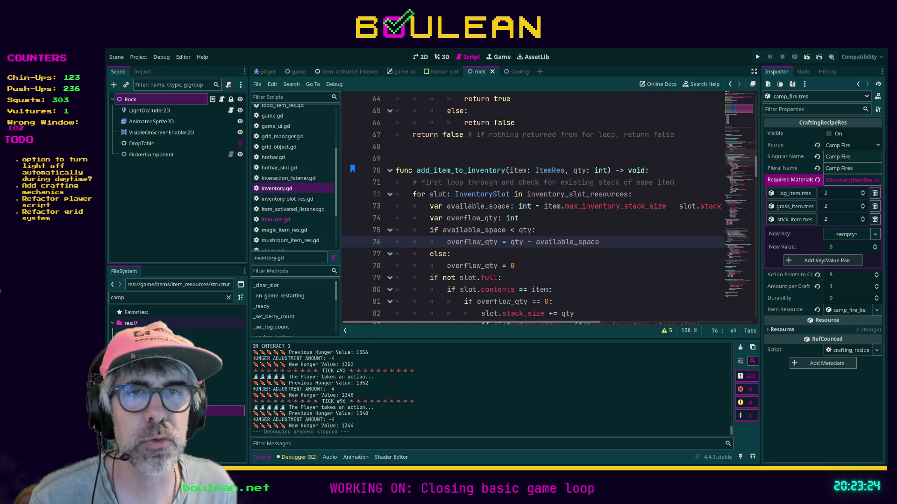
pyautogui.click(210, 299)
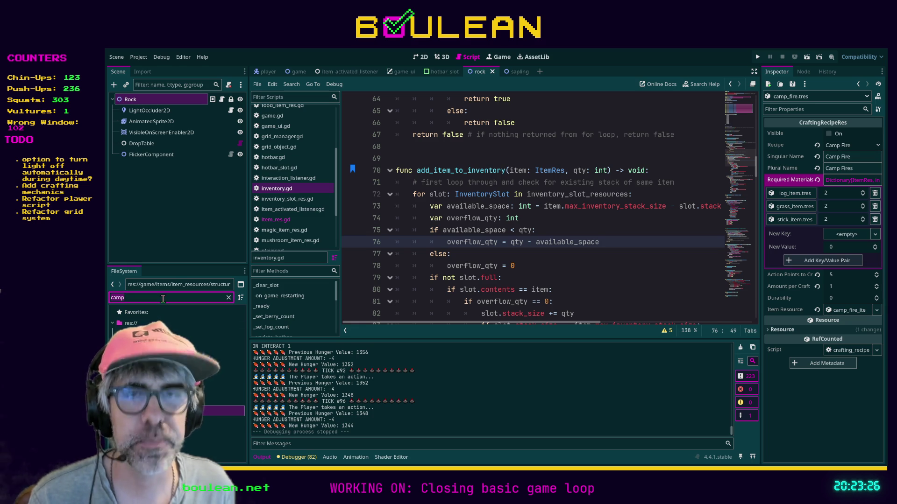
pyautogui.hotkey('ctrl', 'a')
pyautogui.press('BackSpace')
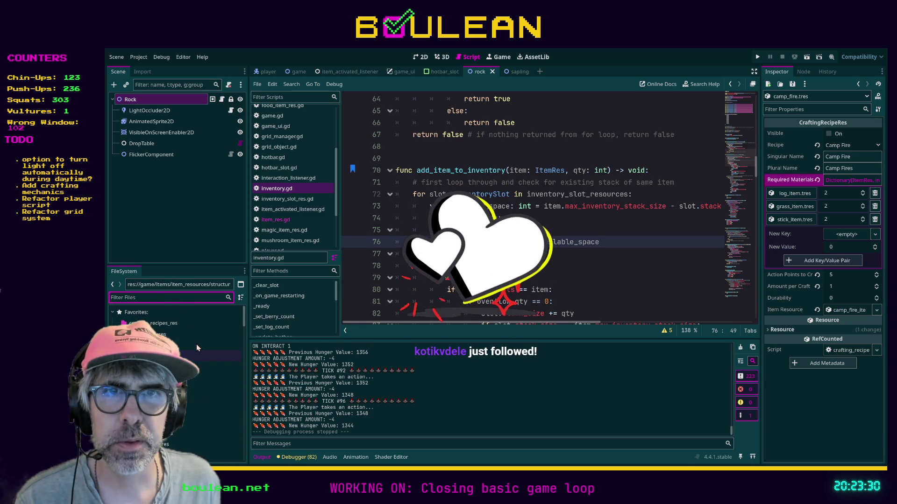
# Open crafting_recipes_res/camp_fire.tres and expand its item resource, needing 2 log, grass and stick.
pyautogui.click(186, 334)
pyautogui.click(200, 335)
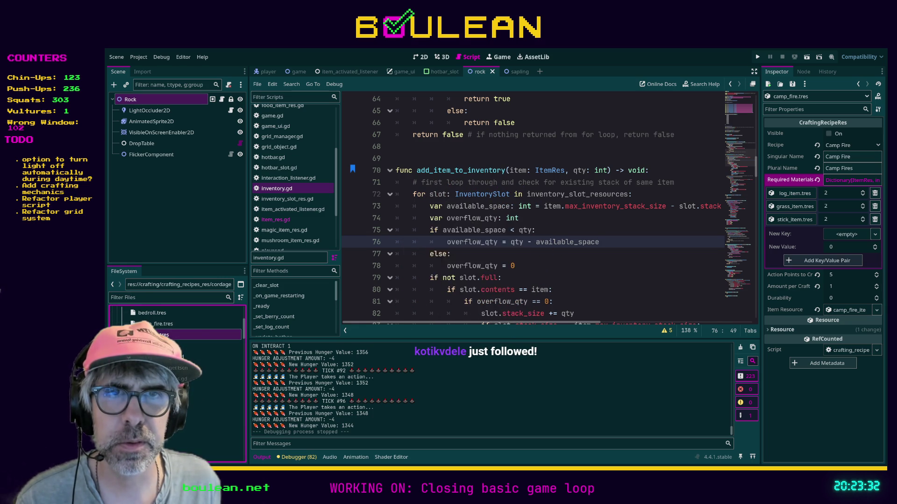
pyautogui.click(164, 323)
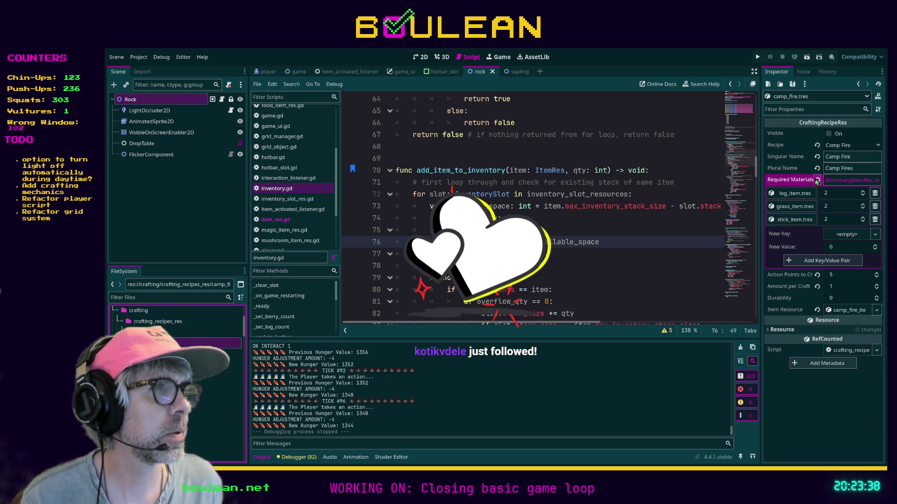
pyautogui.click(842, 312)
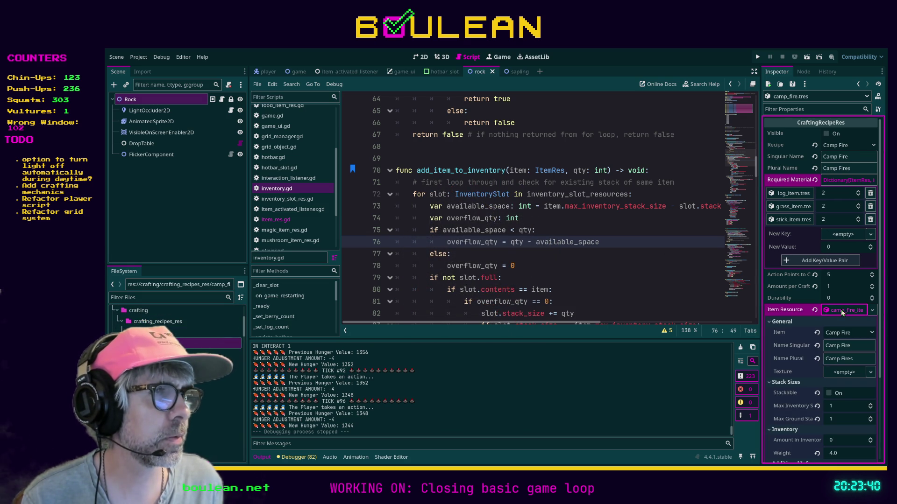
pyautogui.scroll(-1, 784, 345)
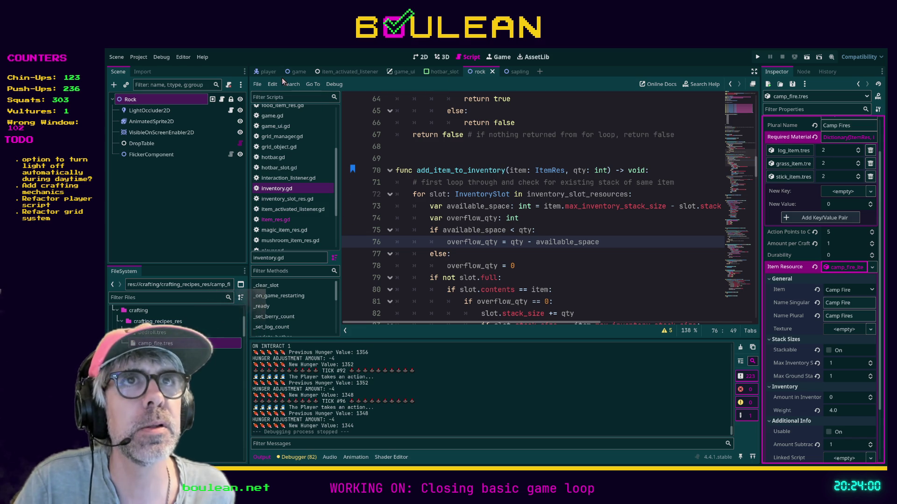
pyautogui.click(265, 73)
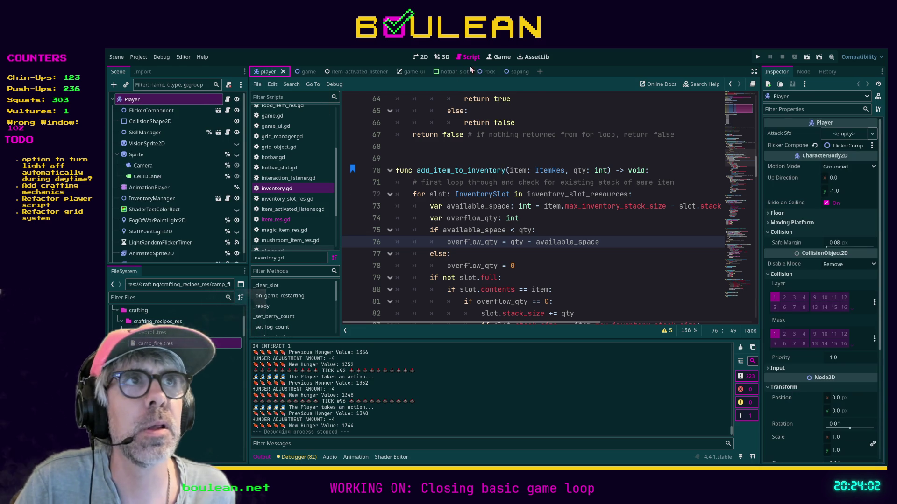
# Add a Sprite2D node to the Sapling scene and expand its Region settings.
pyautogui.click(510, 74)
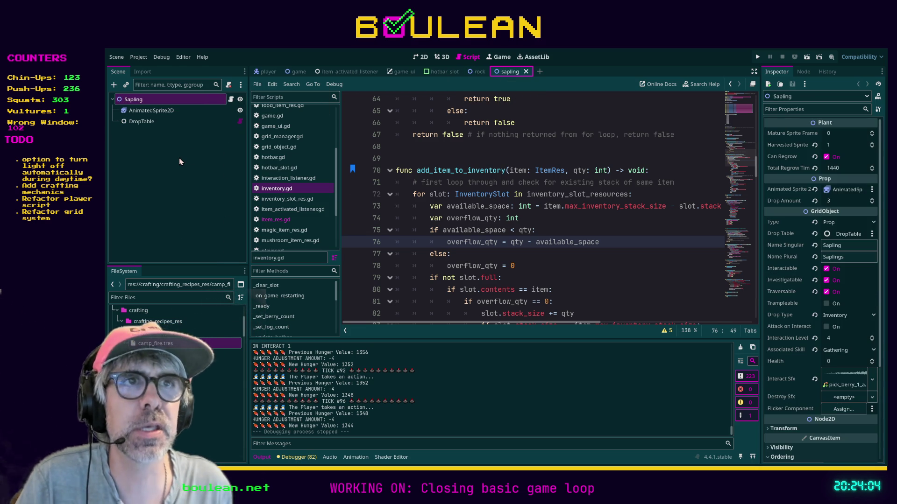
pyautogui.hotkey('ctrl', 'shift', 'z')
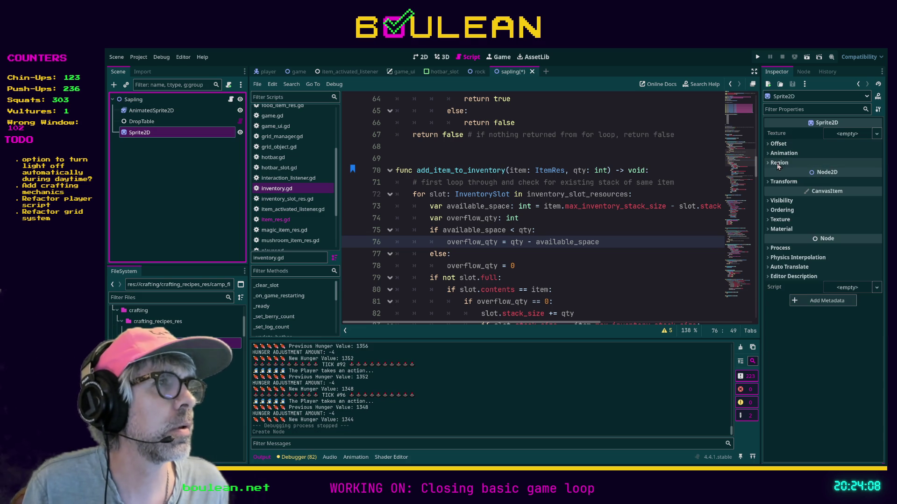
pyautogui.click(778, 163)
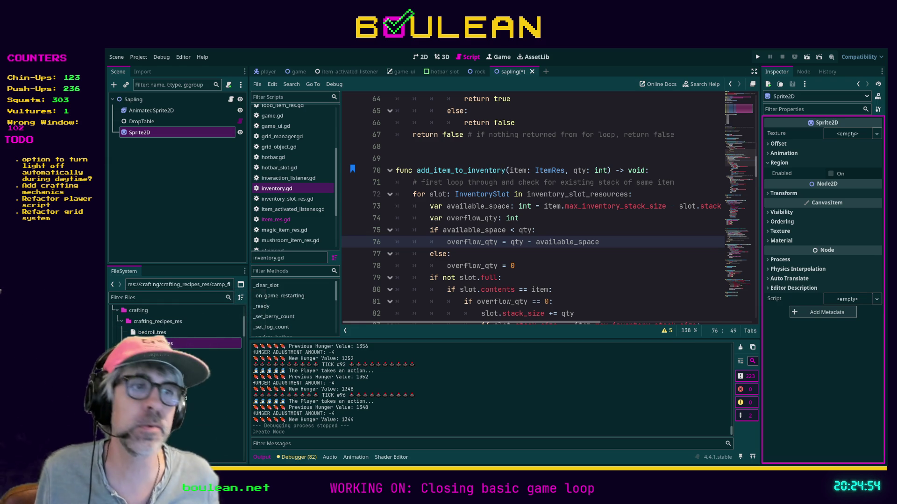
# Place the caret around lines 78–80 of the script, then run the project to playtest.
pyautogui.click(617, 292)
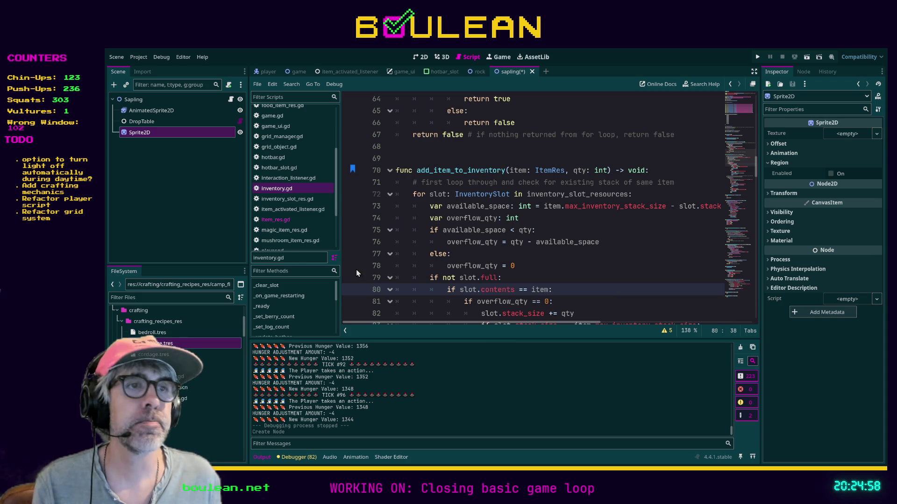
pyautogui.click(579, 265)
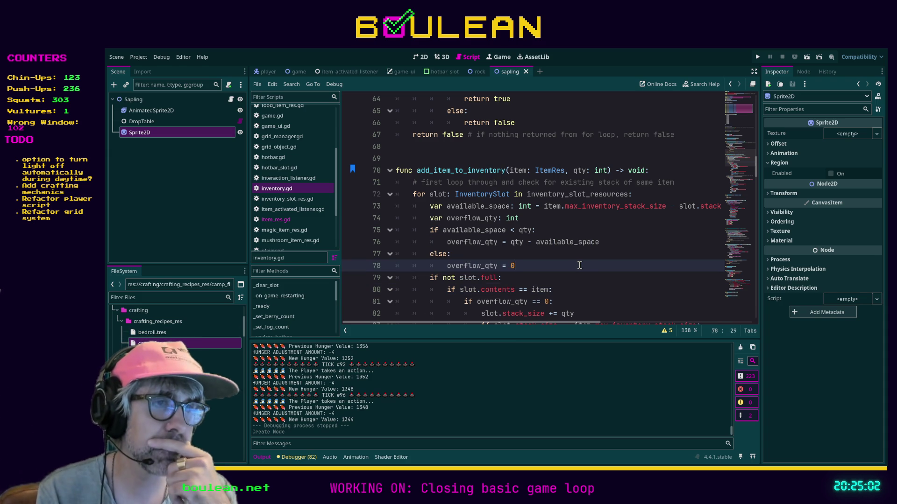
pyautogui.press('F5')
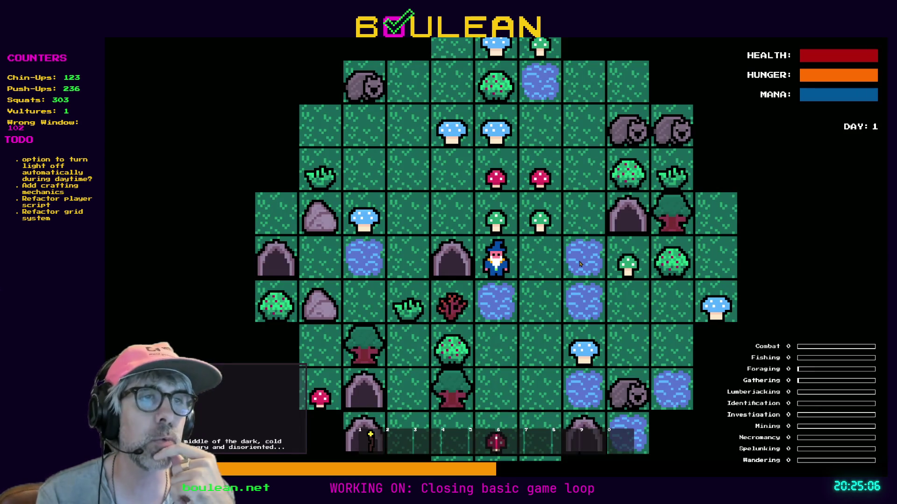
# Move the wizard to chop the sapling for two sticks and gather the grass tuft.
pyautogui.press('Right')
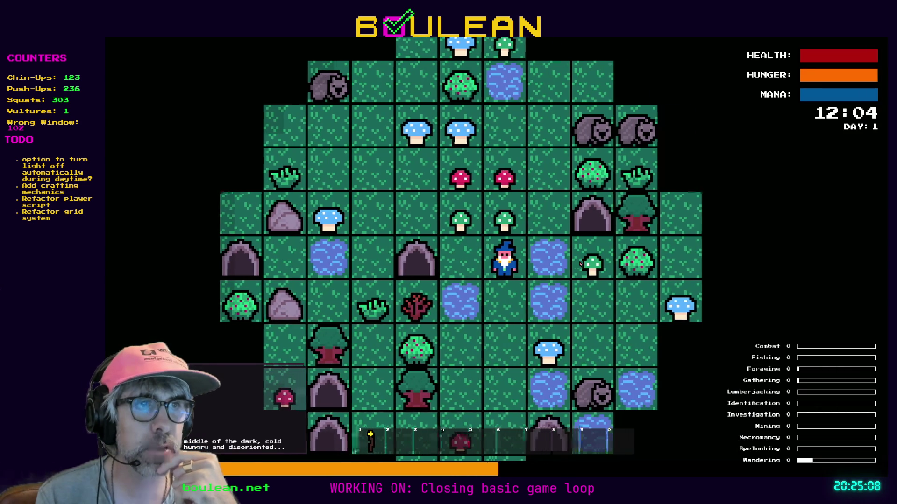
pyautogui.press('Down')
pyautogui.press('Left')
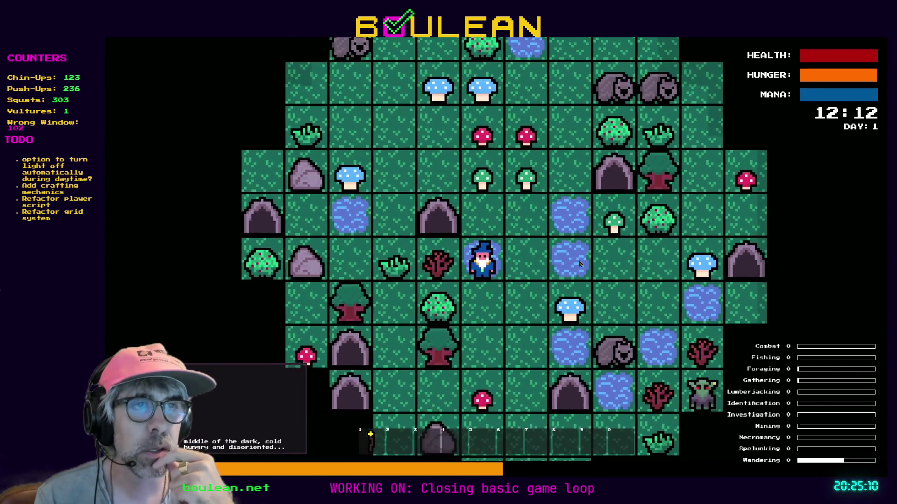
pyautogui.press('Left')
pyautogui.press('Left')
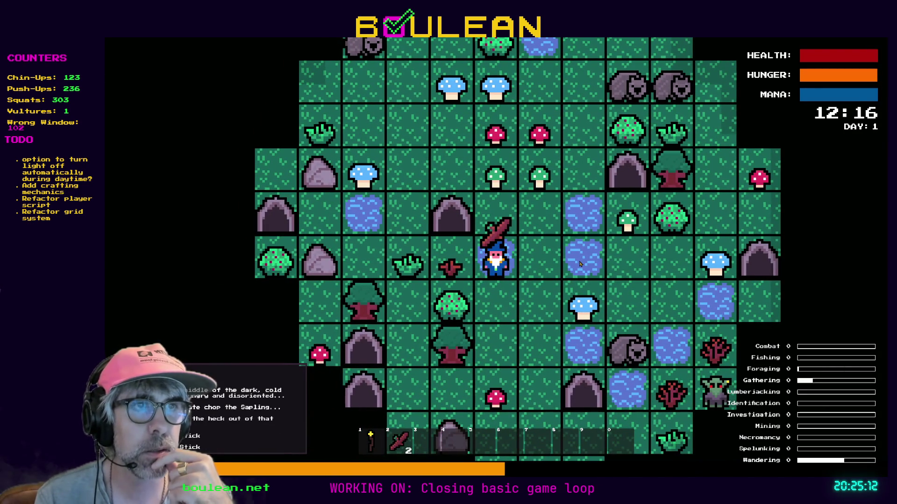
pyautogui.press('Left')
pyautogui.press('Left')
pyautogui.press('Left')
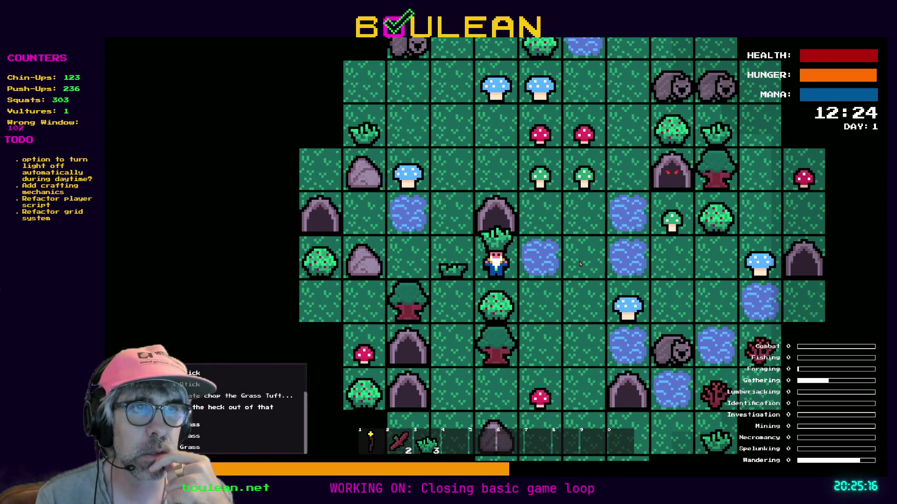
# Chop down the tree and pick up the dropped log.
pyautogui.press('Left')
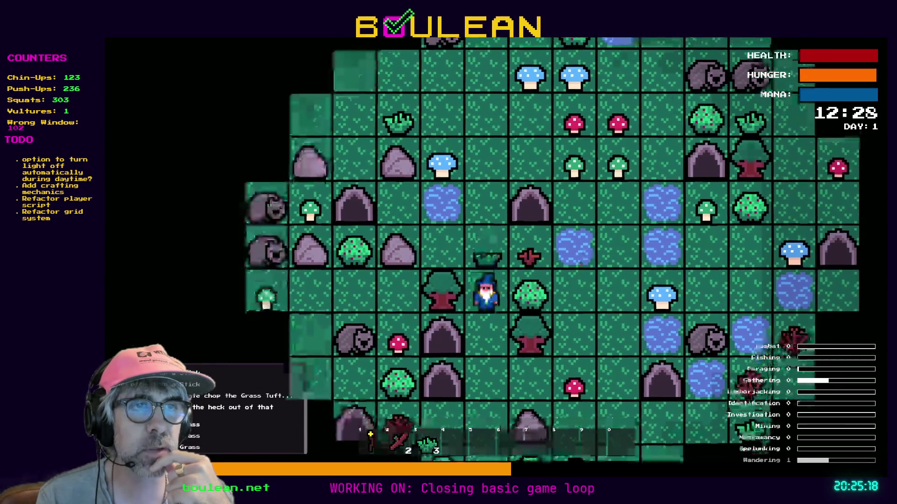
pyautogui.press('Down')
pyautogui.press('Left')
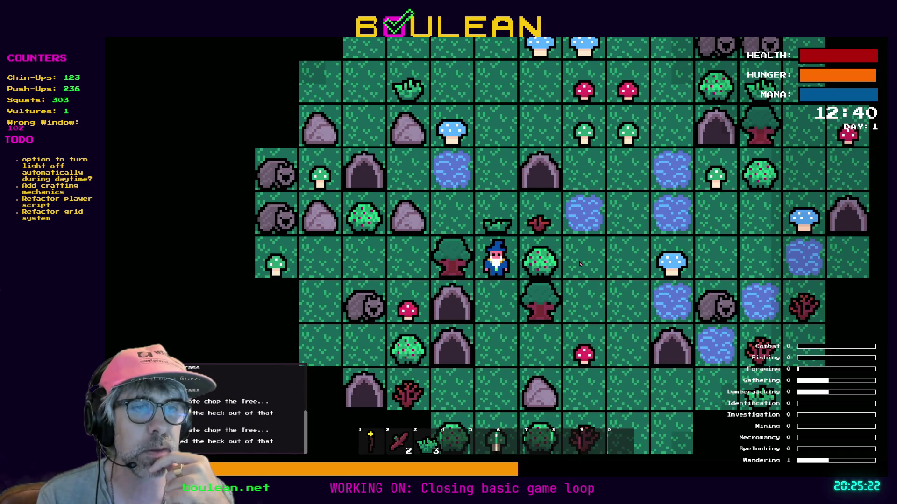
pyautogui.press('Left')
pyautogui.press('Up')
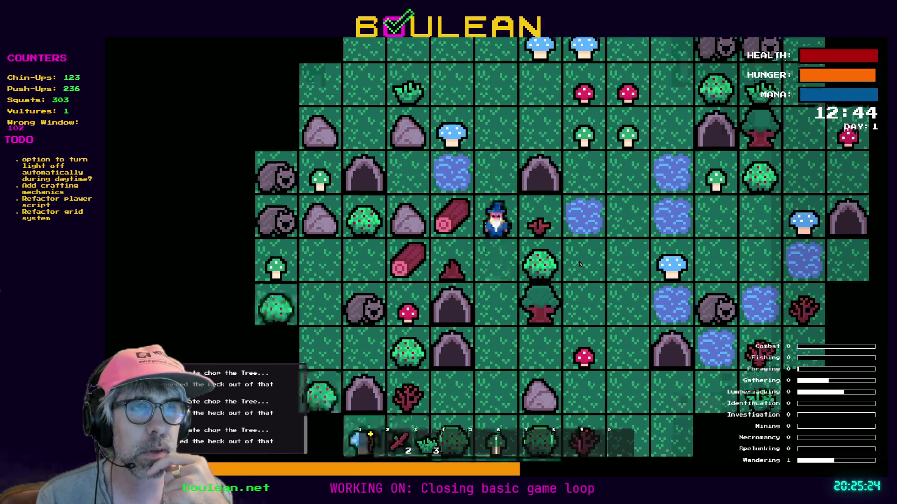
pyautogui.press('Left')
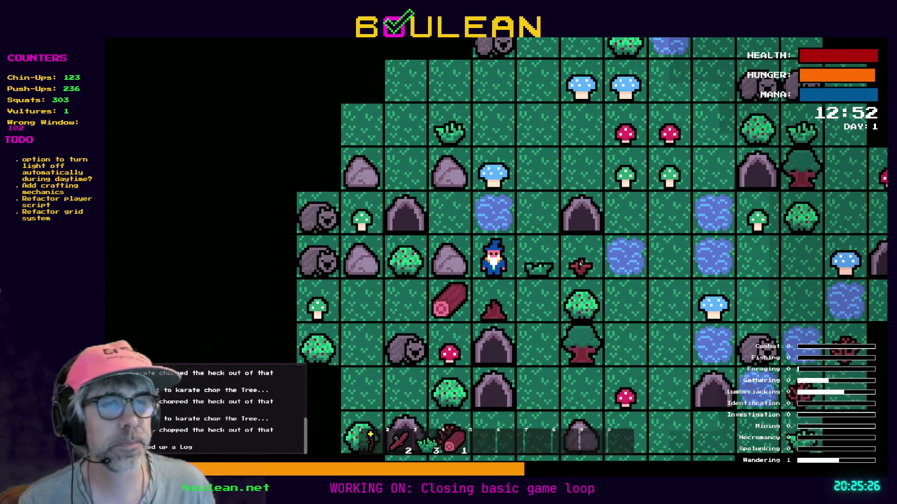
# Craft the Camp Fire from the crafting menu, then close the running game.
pyautogui.press('c')
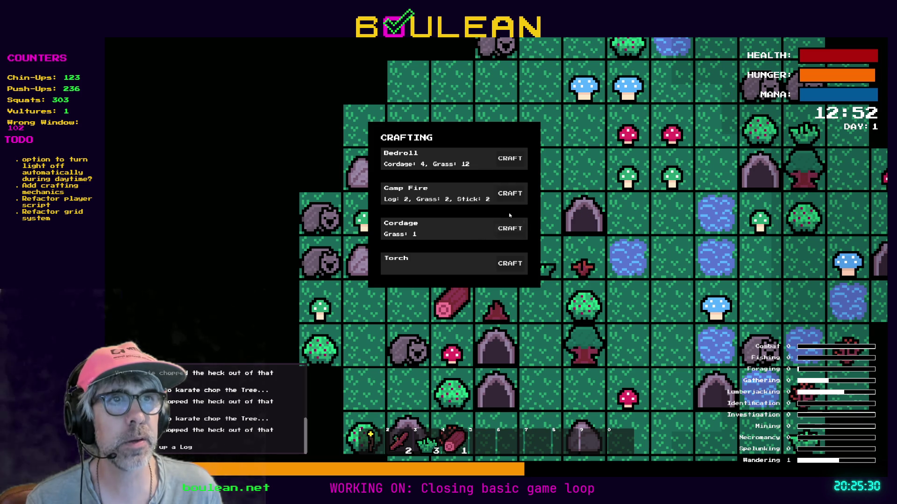
pyautogui.click(511, 198)
pyautogui.press('F8')
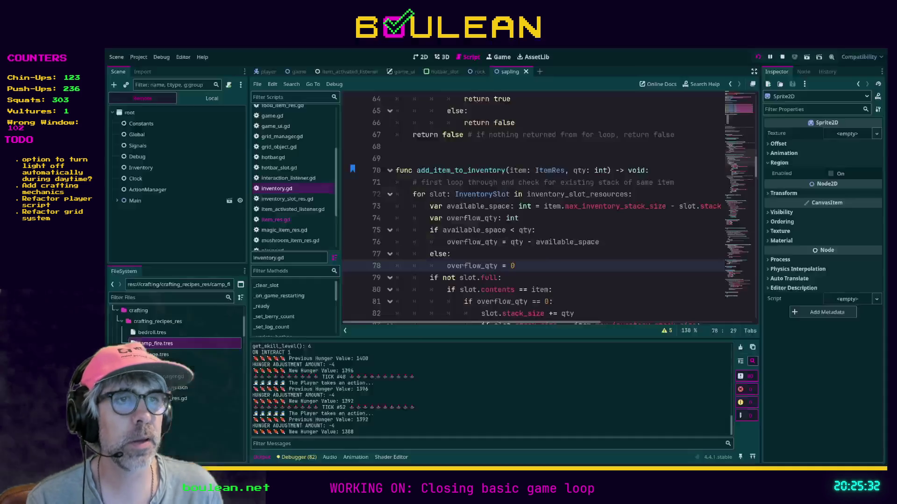
pyautogui.press('Up')
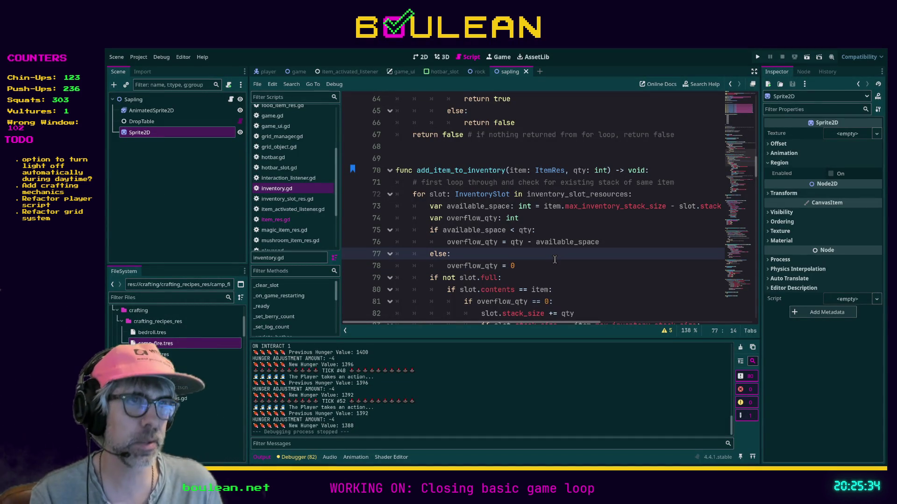
pyautogui.press('F5')
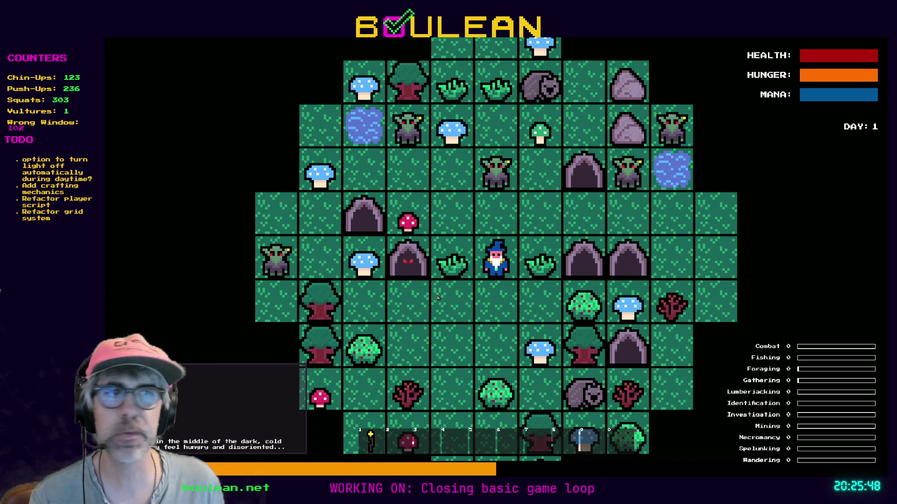
pyautogui.press('F8')
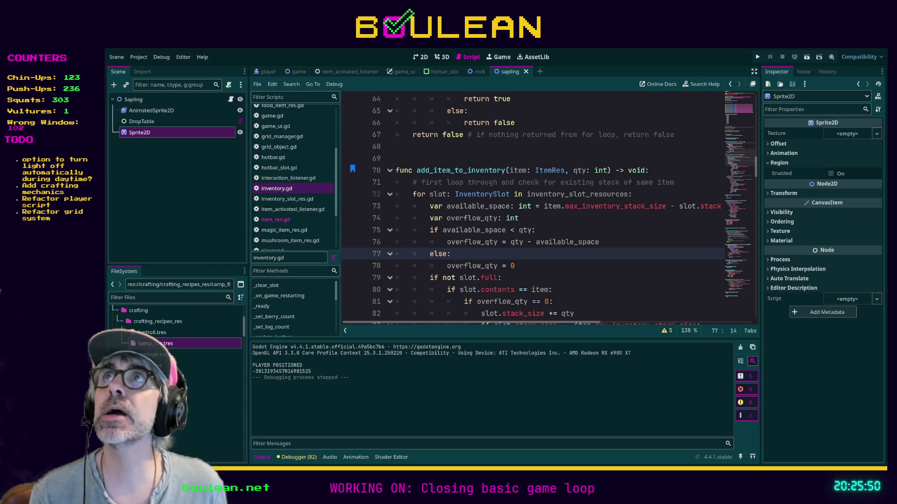